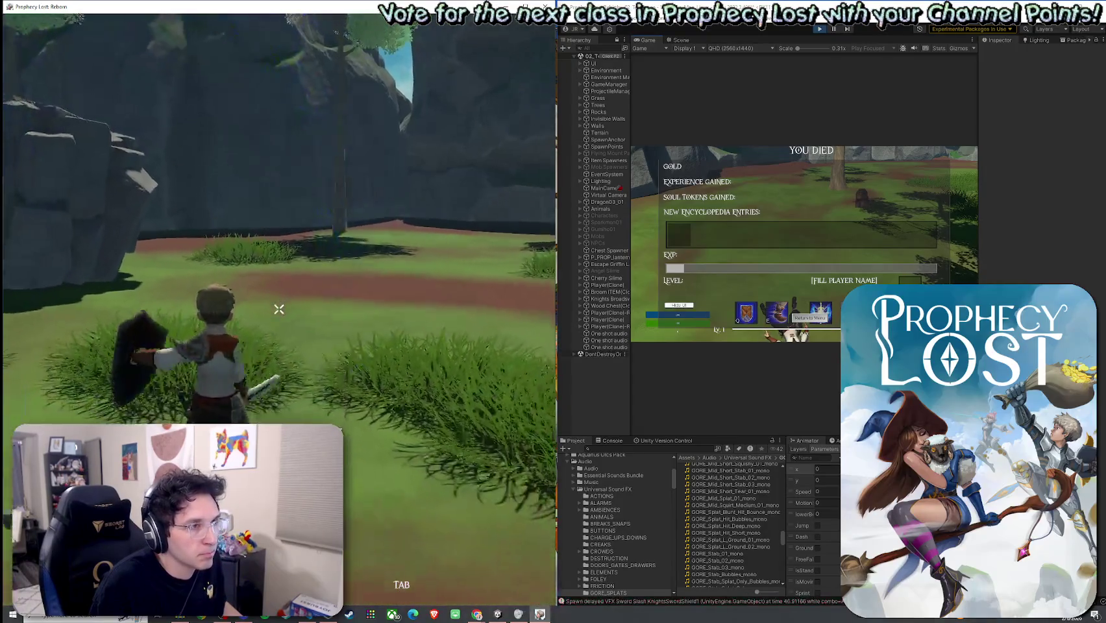
Leave the death screen and reload the scene
key("super")
left_click(829, 319)
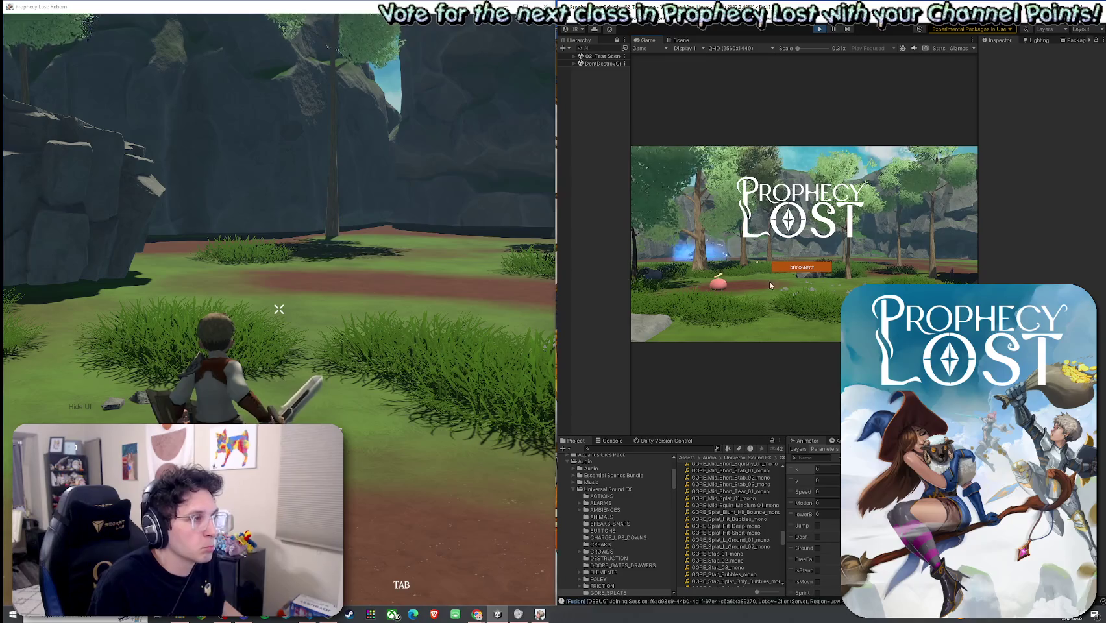
key("super")
Run to the pink slime and attack it with sword swings until the player dies
key("w")
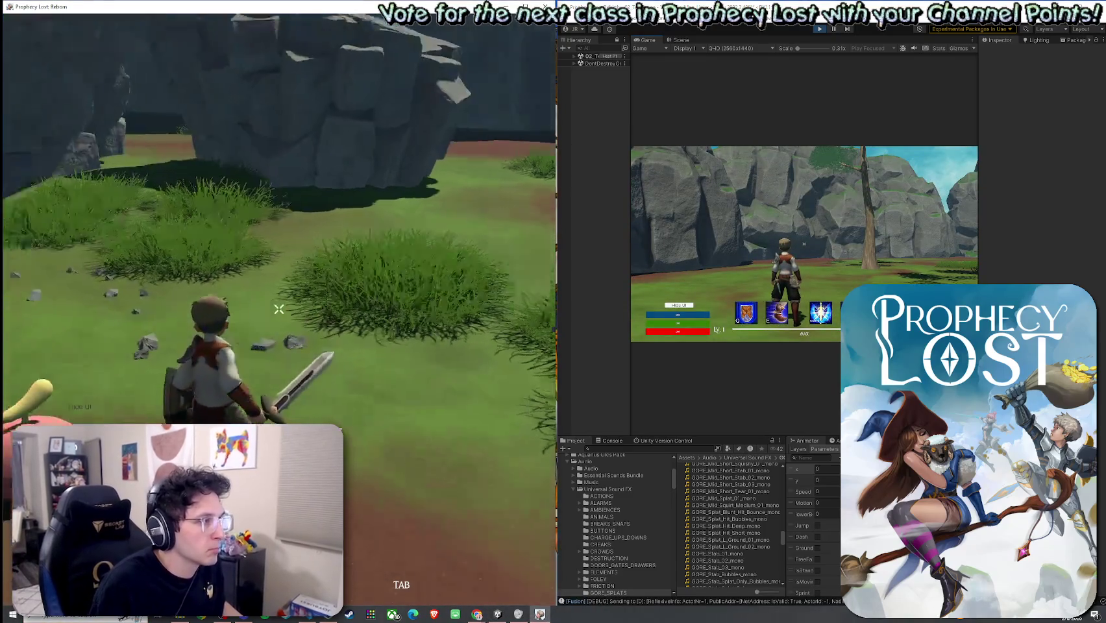
key("w")
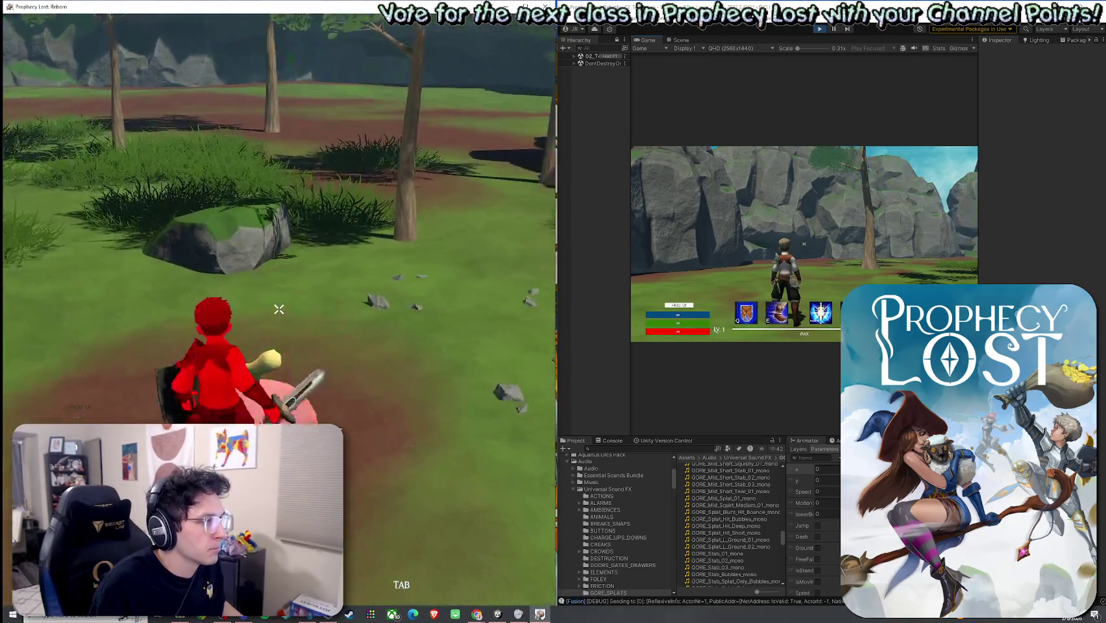
key("w")
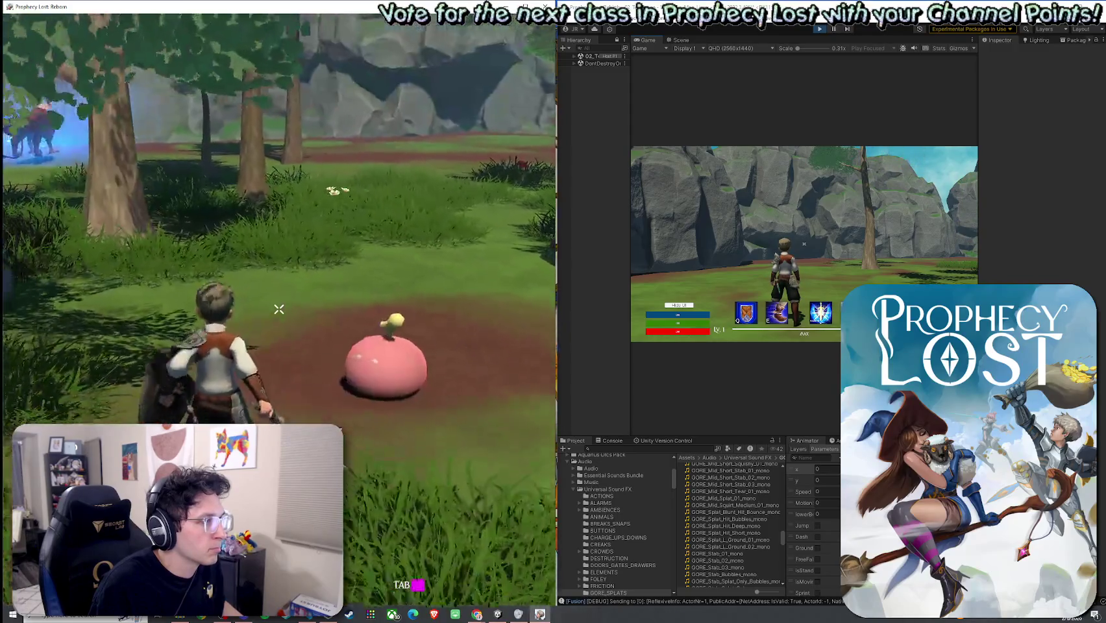
key("w")
left_click(279, 309)
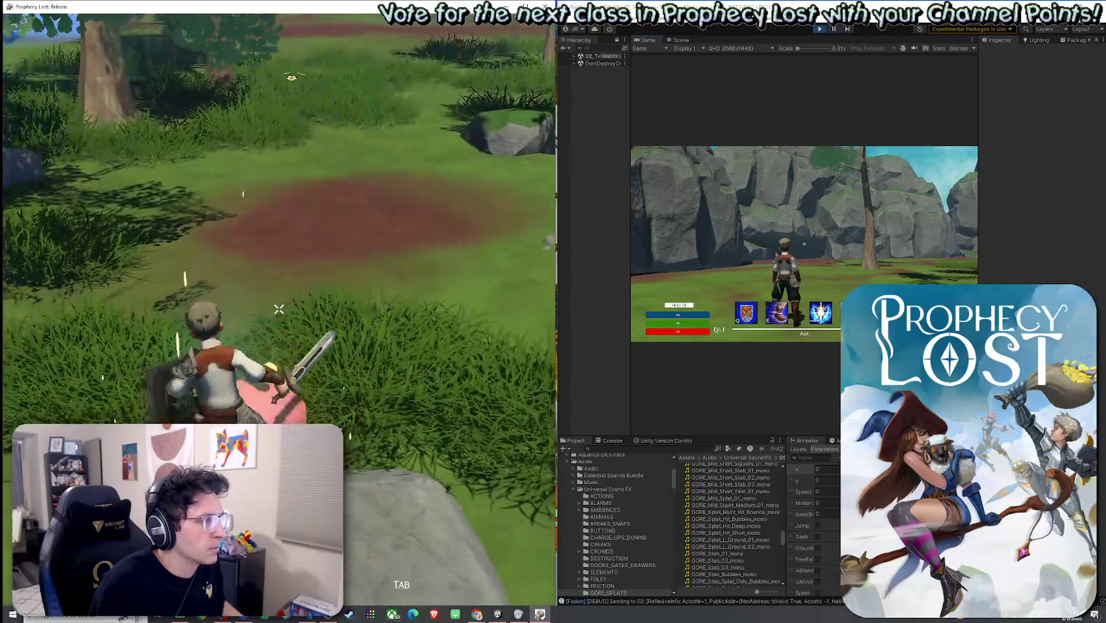
left_click(279, 309)
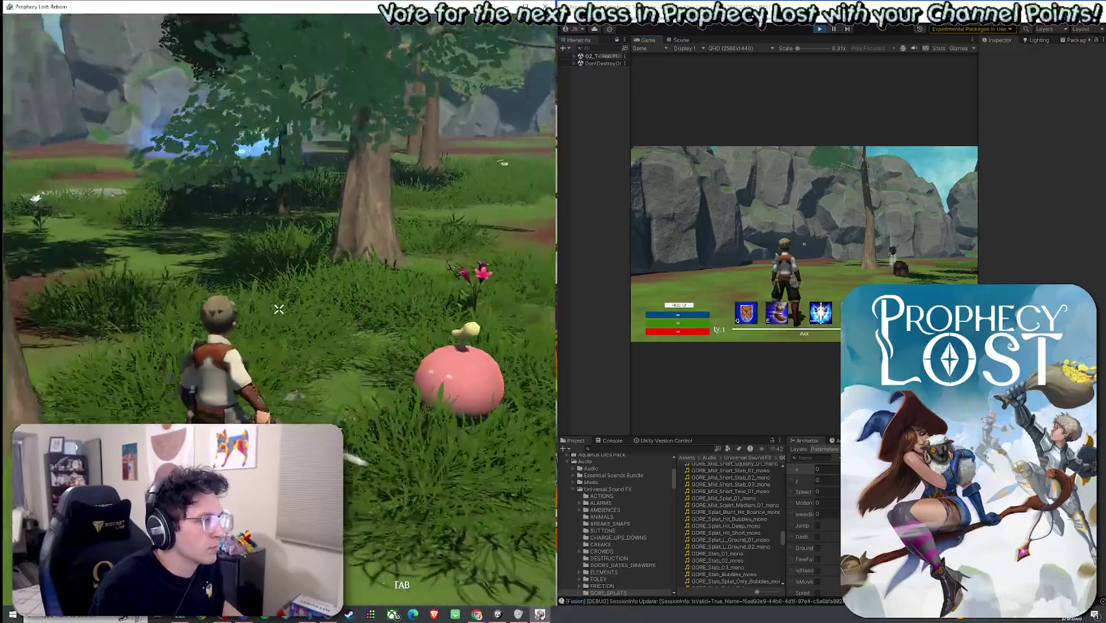
left_click(279, 309)
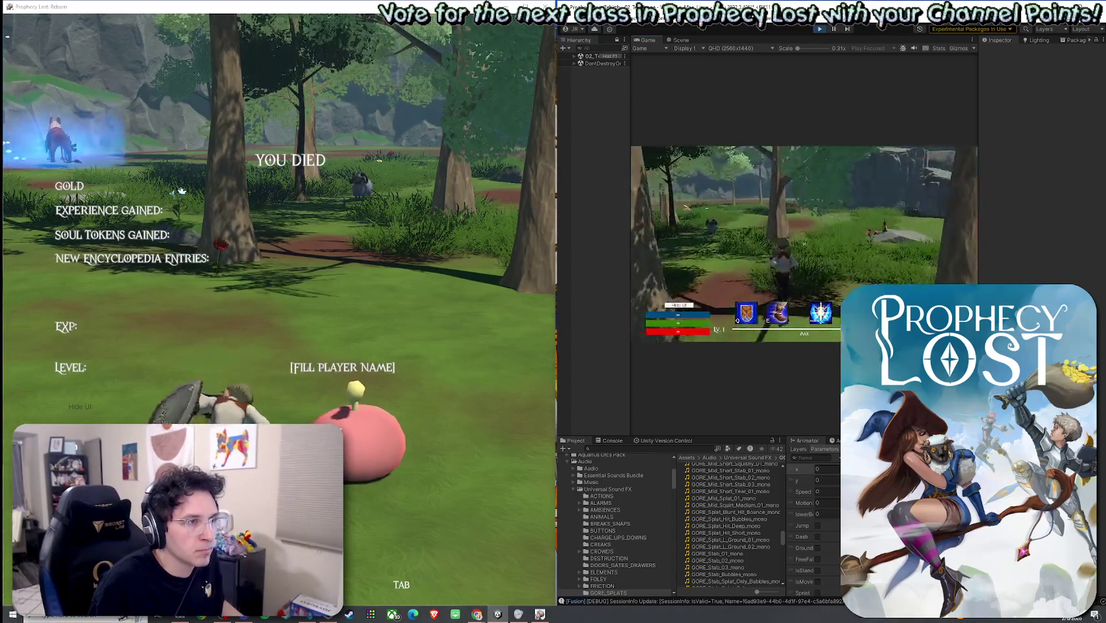
key("super")
Use Return to Menu on the YOU DIED panel, then start the standalone build's game
key("super")
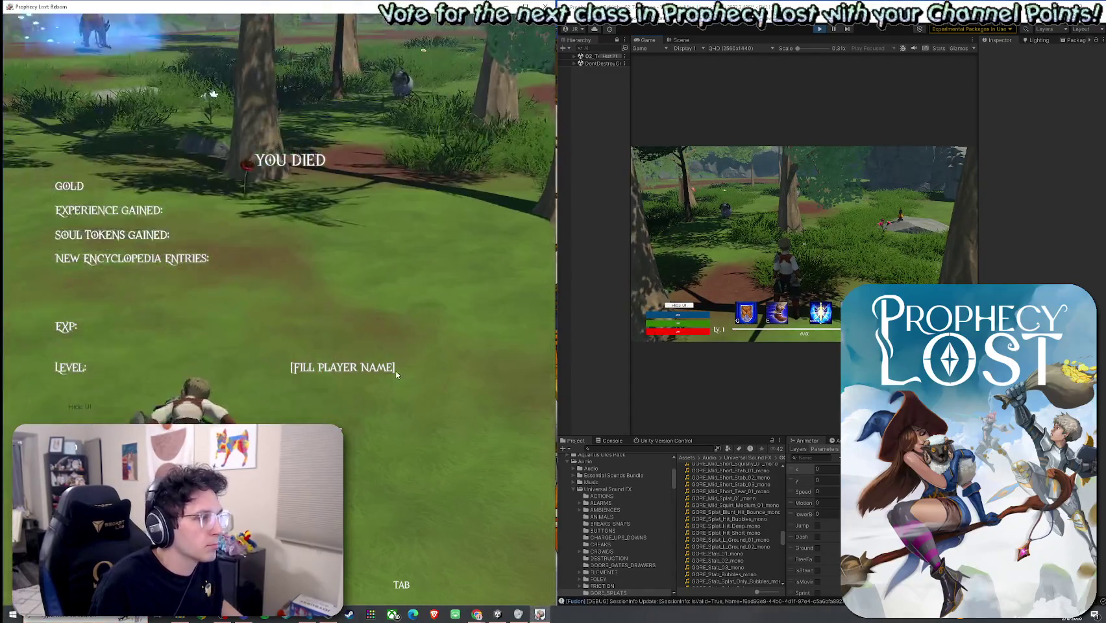
key("super")
key("super")
key("w")
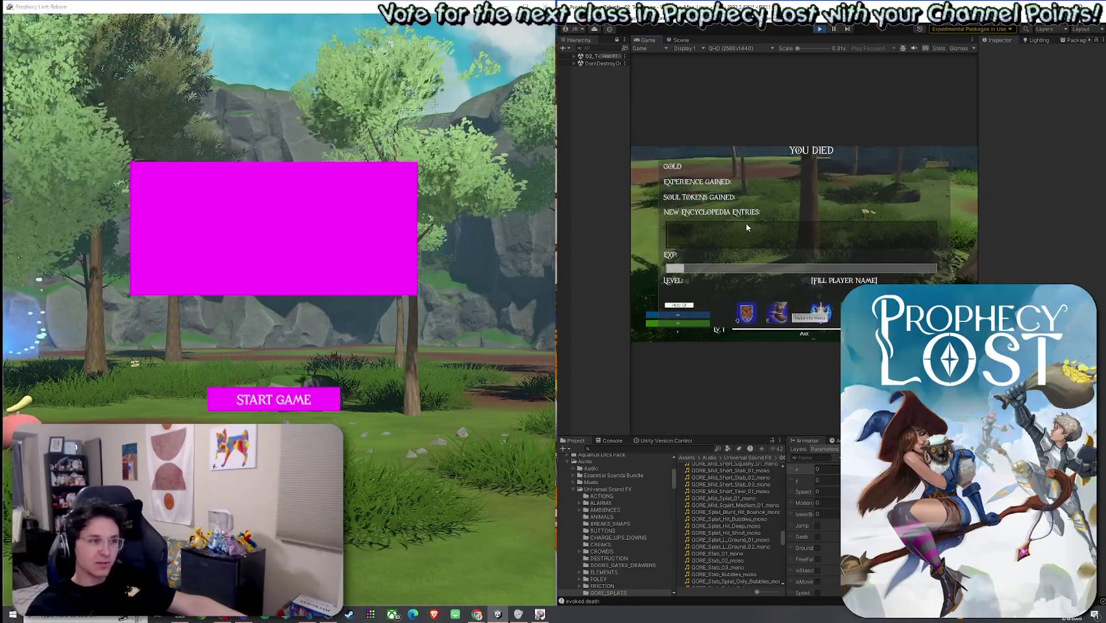
key("super")
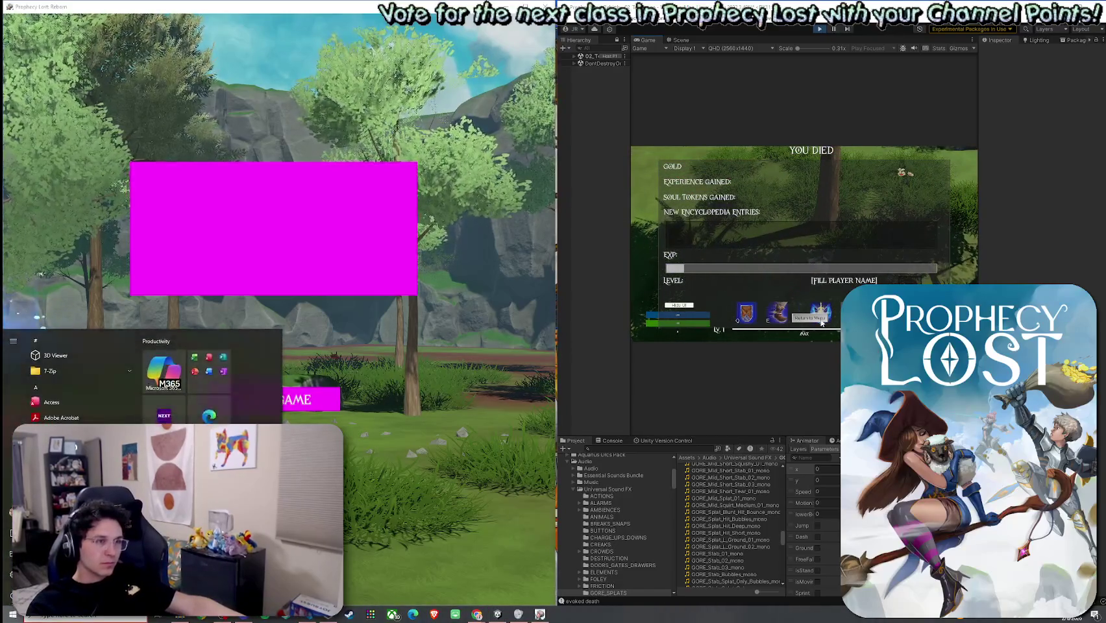
left_click(818, 329)
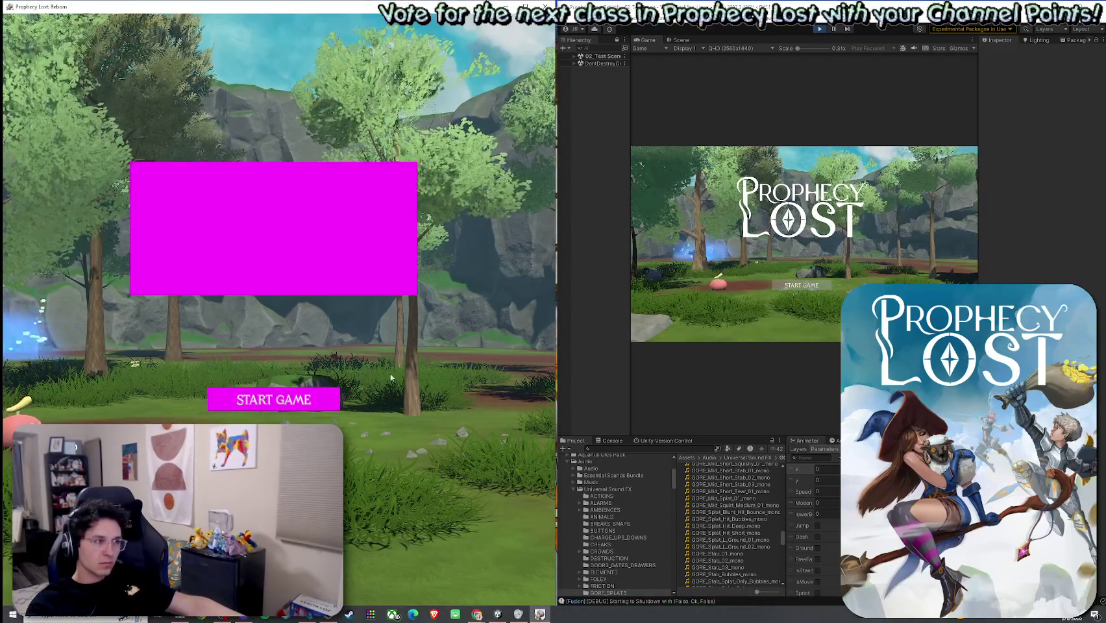
left_click(317, 405)
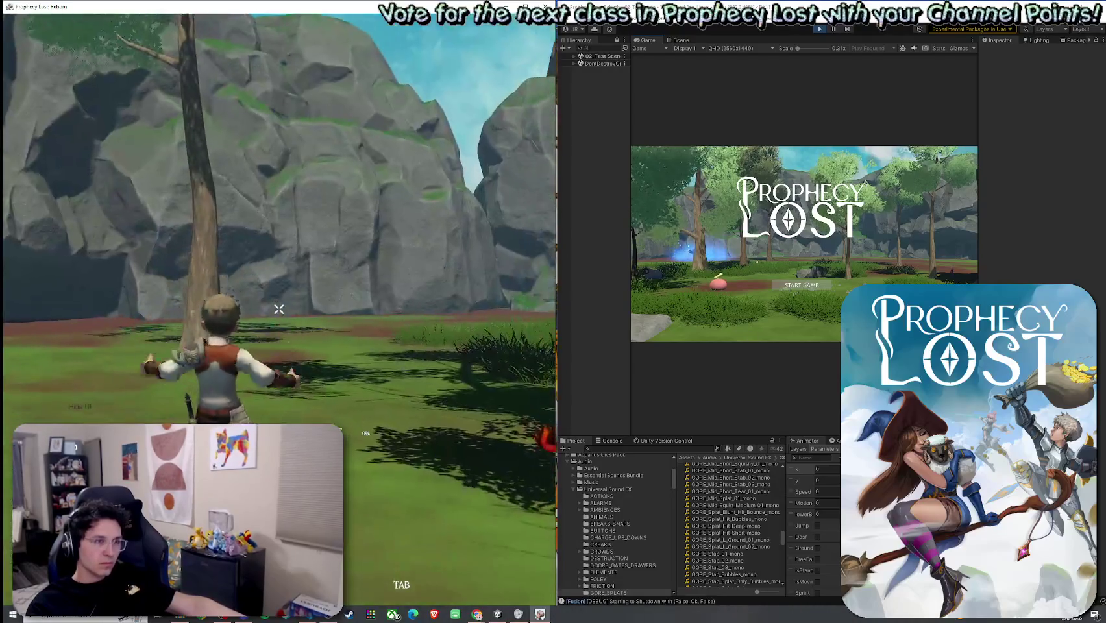
Connect the editor player to the session, run to the chest, and maximize the Game view
left_click(783, 288)
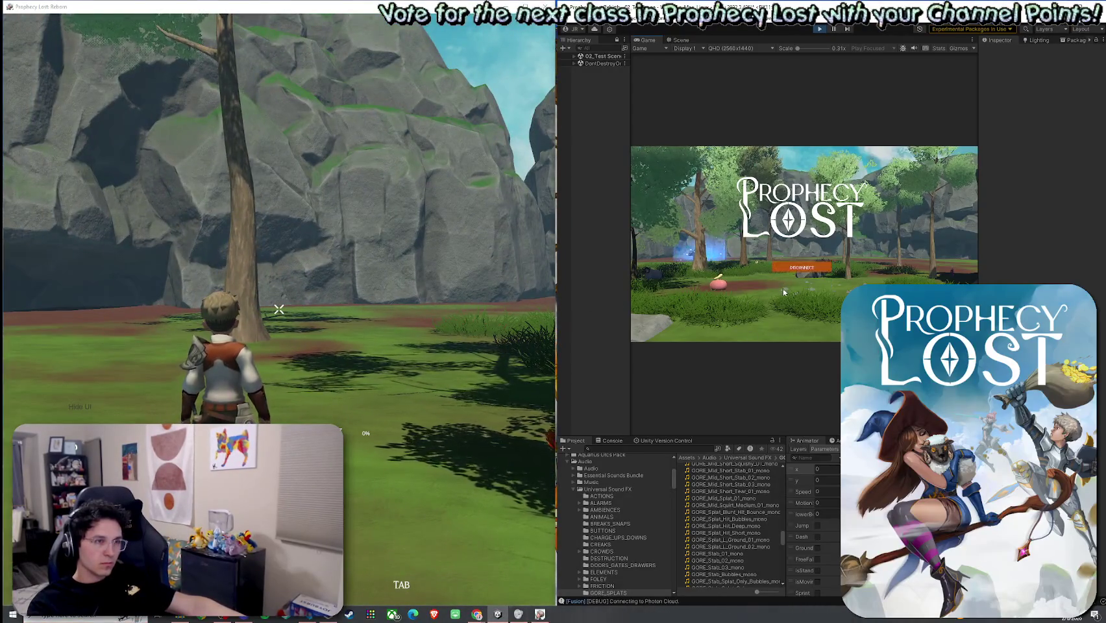
key("w")
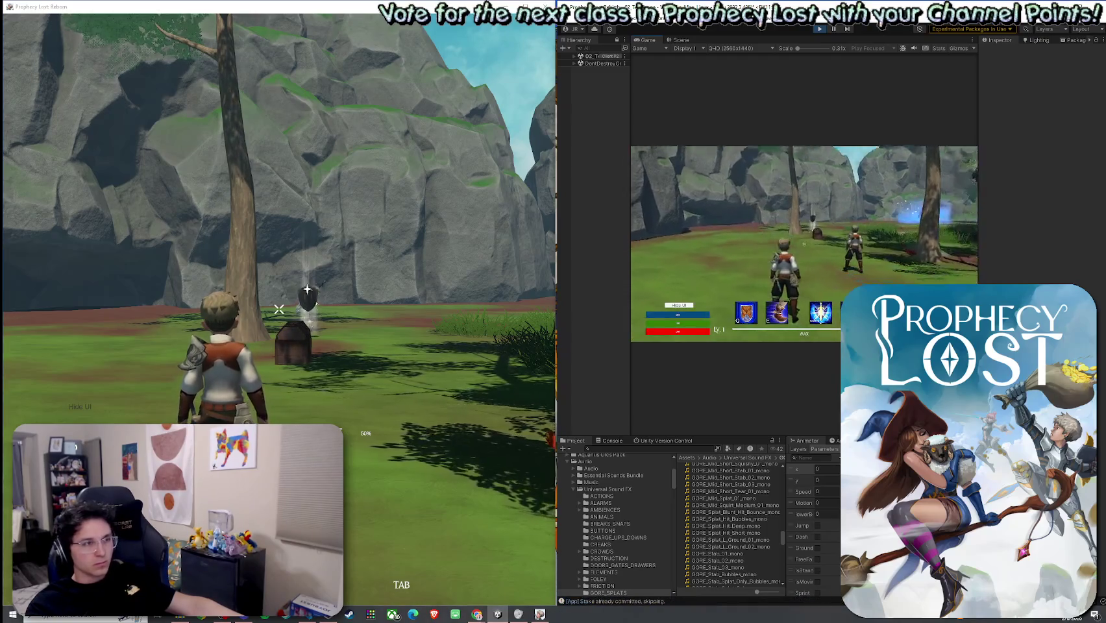
key("w")
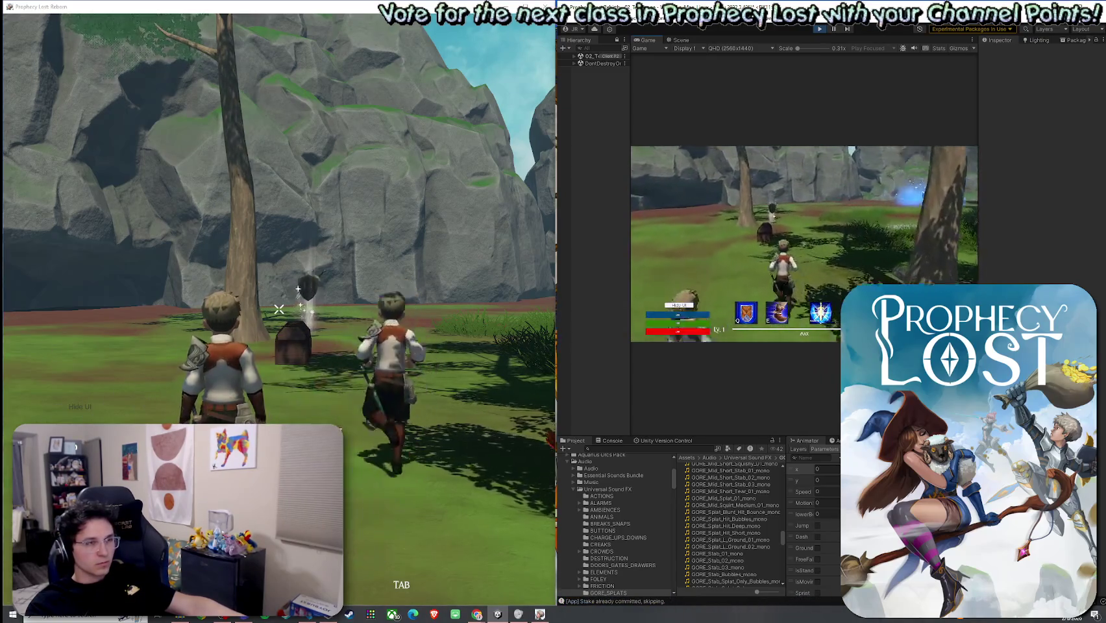
key("w")
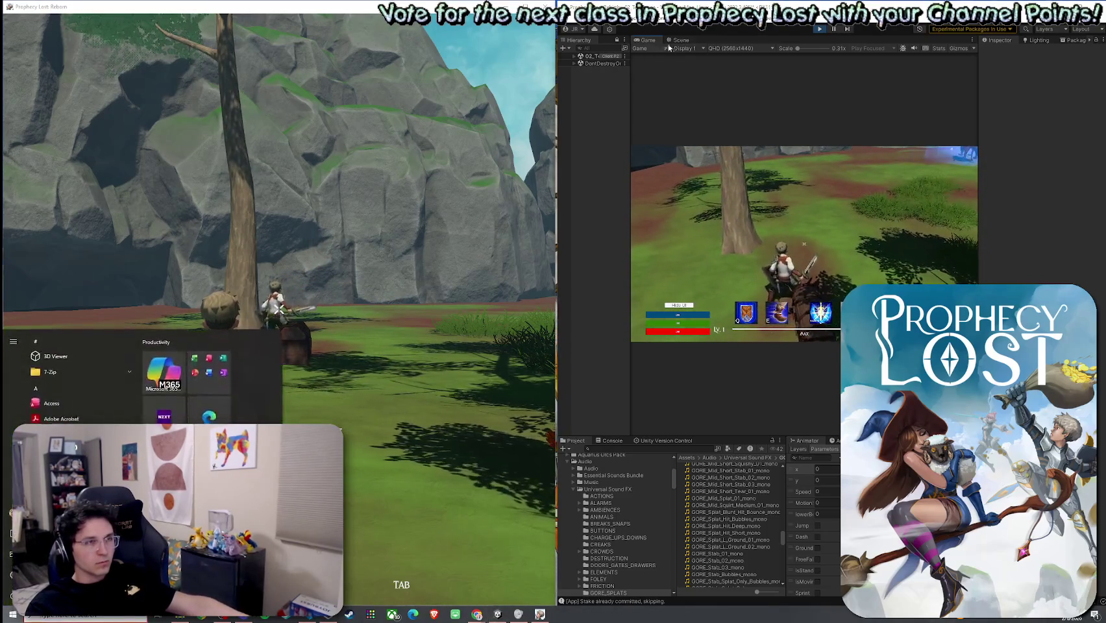
key("shift+space")
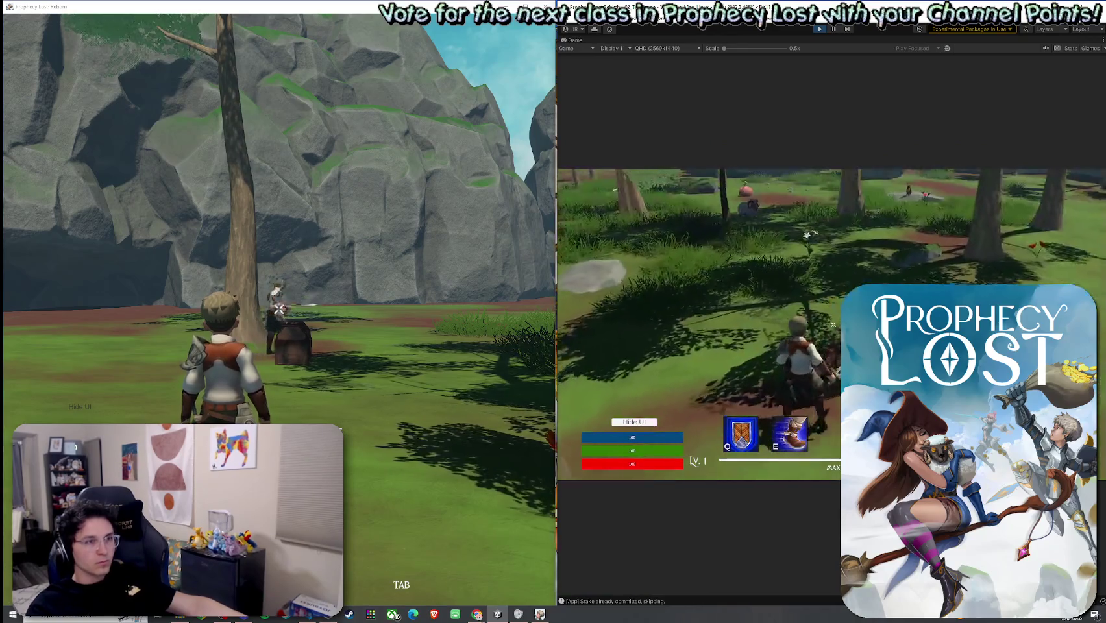
Slash the other player repeatedly, including a big slash, until they die
left_click(833, 324)
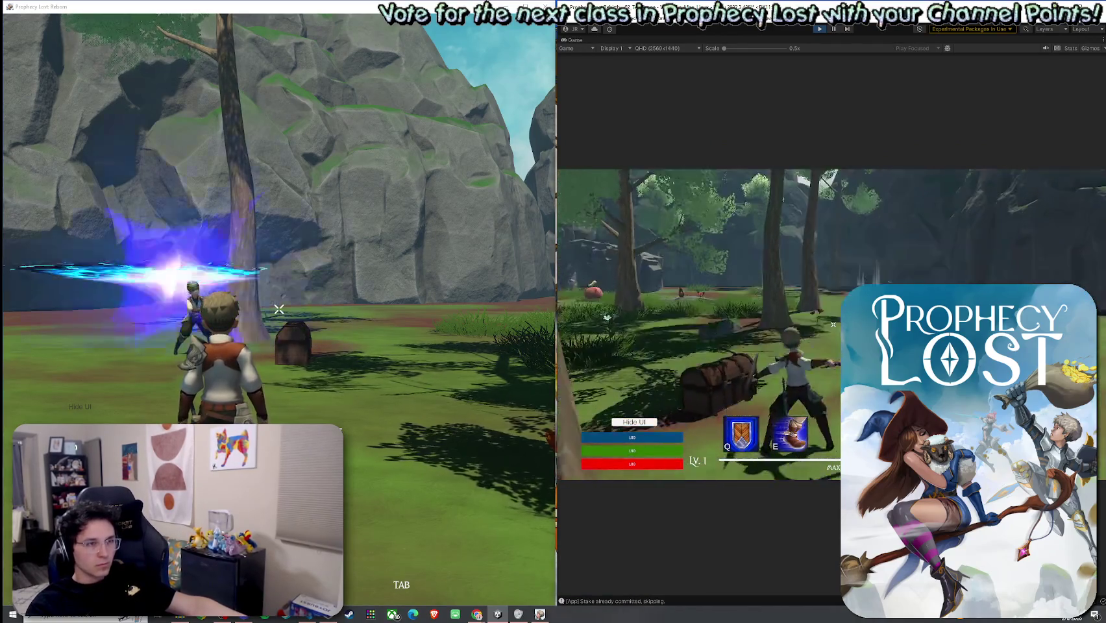
left_click(834, 324)
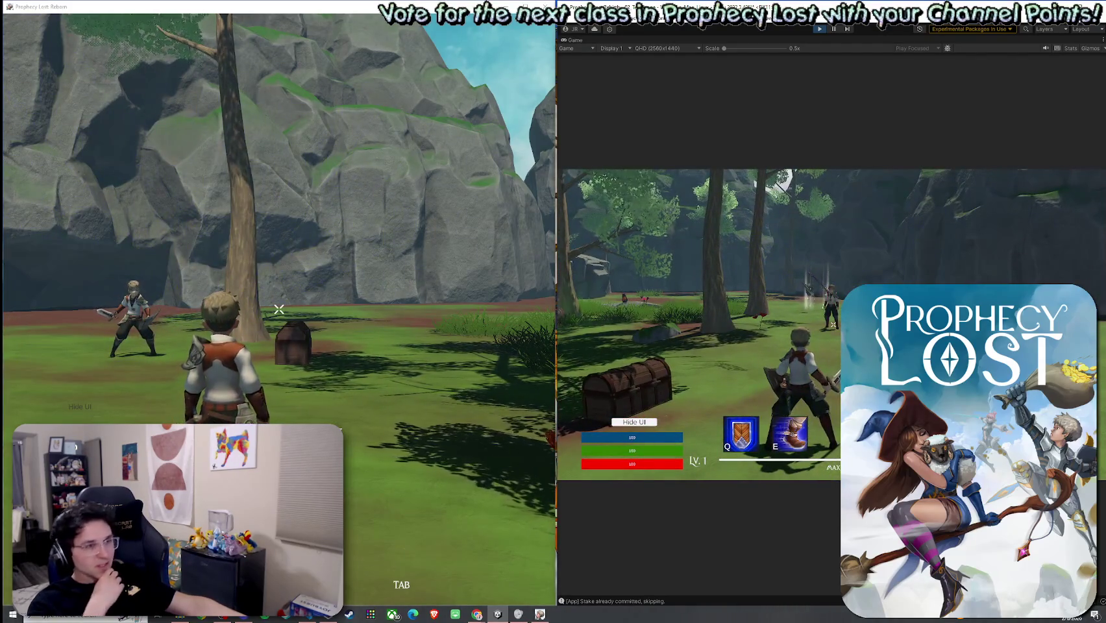
left_click(834, 325)
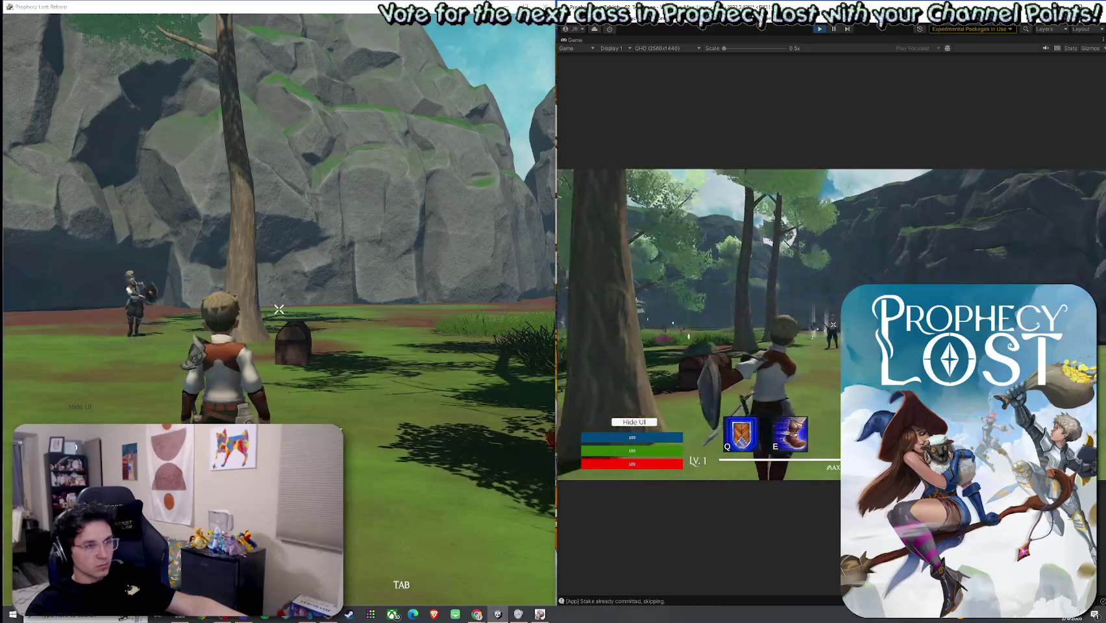
key("w")
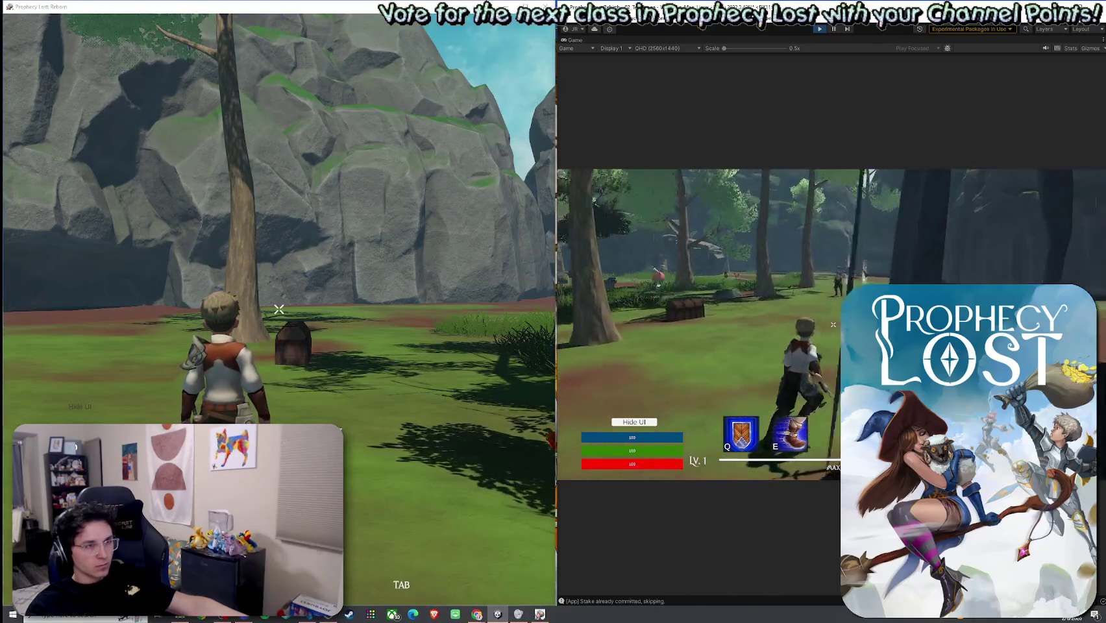
left_click(833, 325)
key("w")
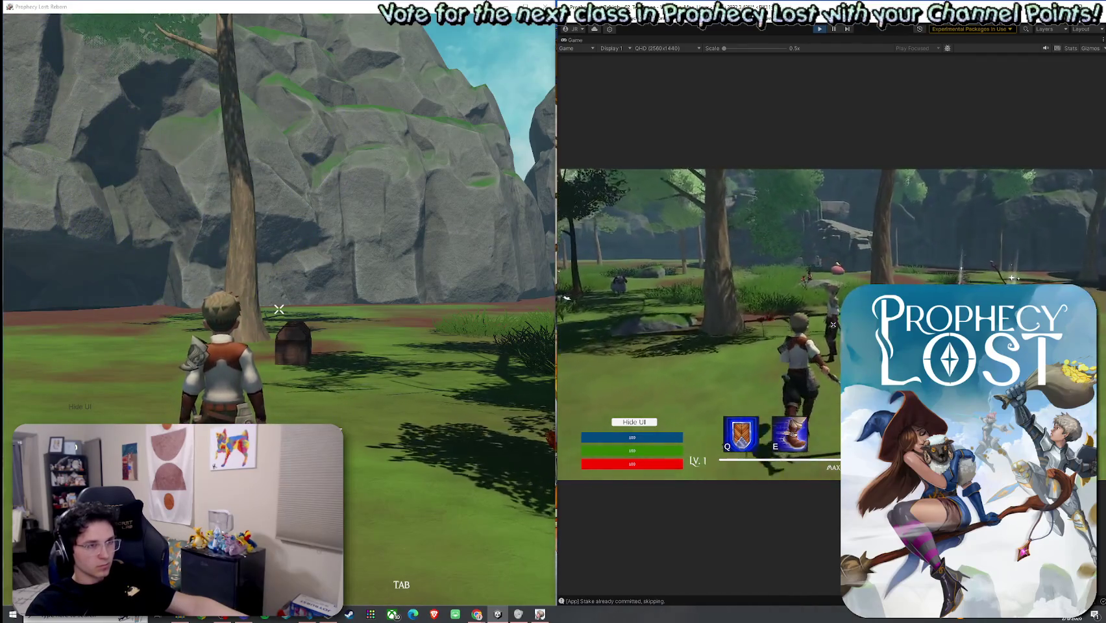
left_click(834, 325)
left_click(833, 324)
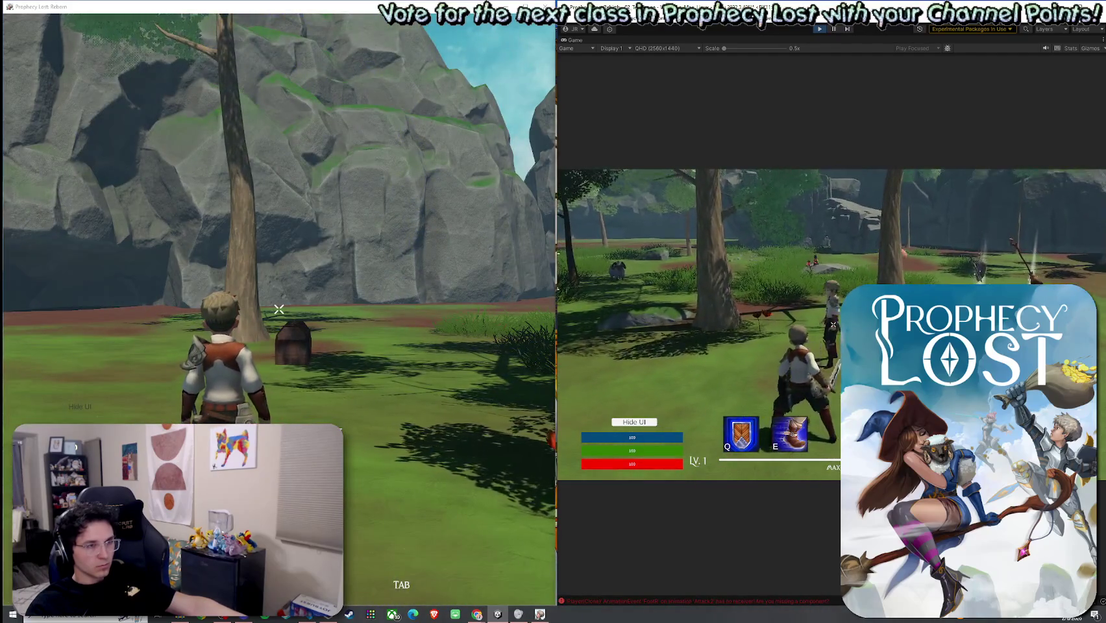
left_click(834, 325)
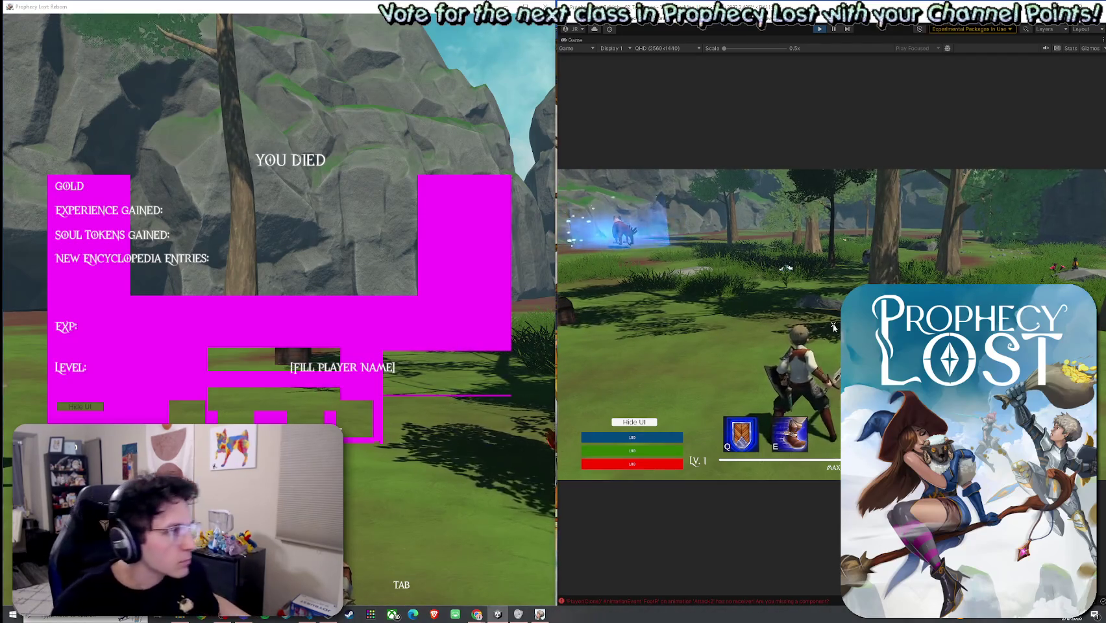
Close the standalone build, exit Play mode, and save the test scene
key("super")
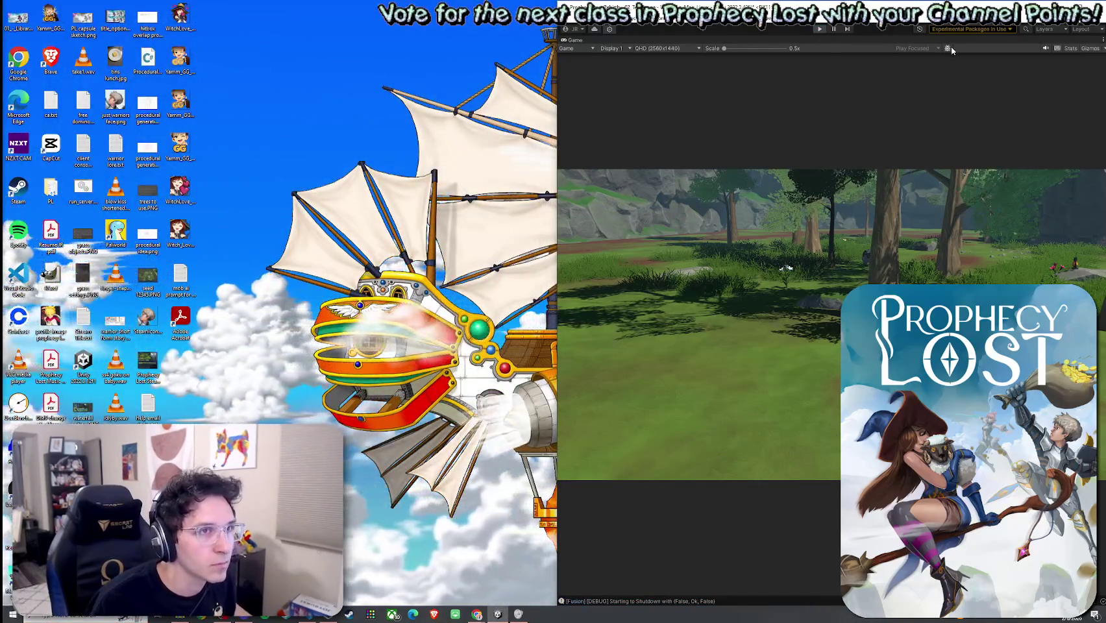
key("super+Up")
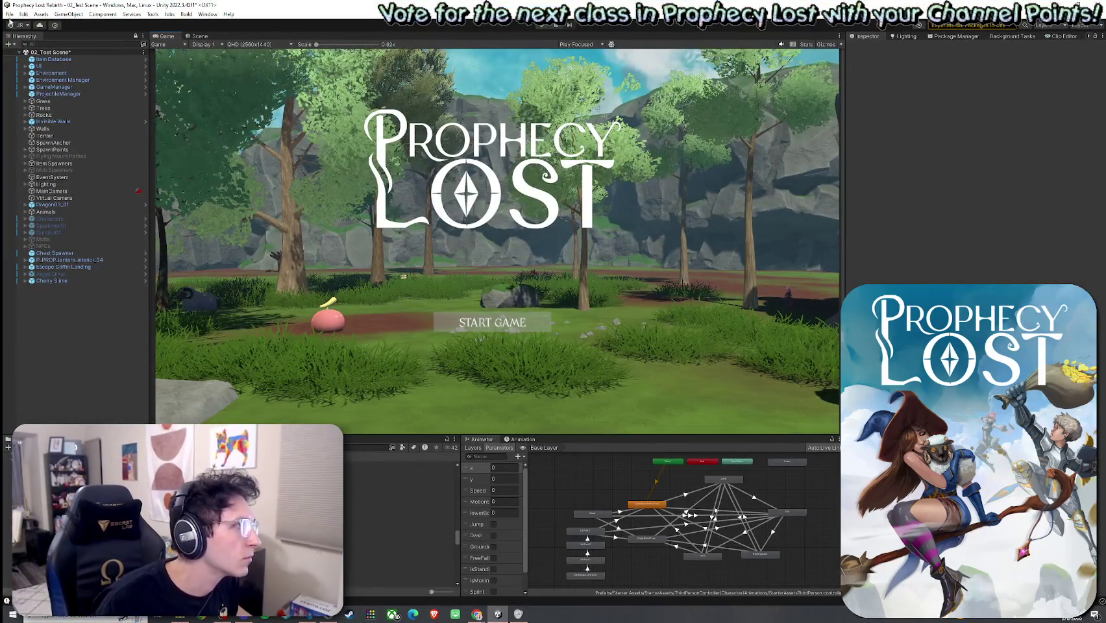
left_click(10, 13)
key("Escape")
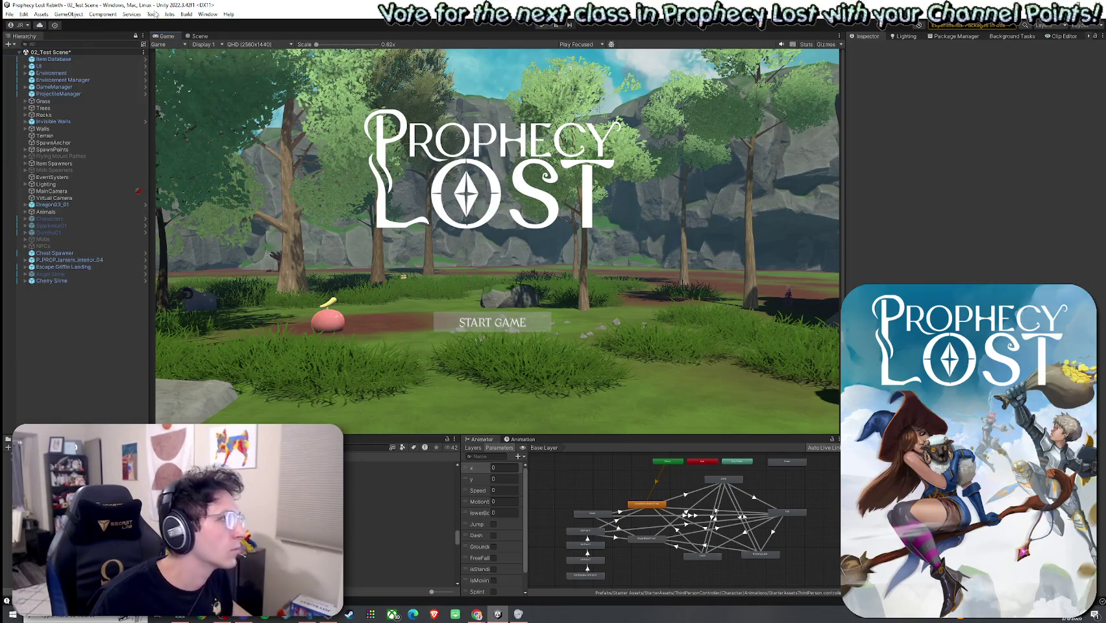
key("ctrl+s")
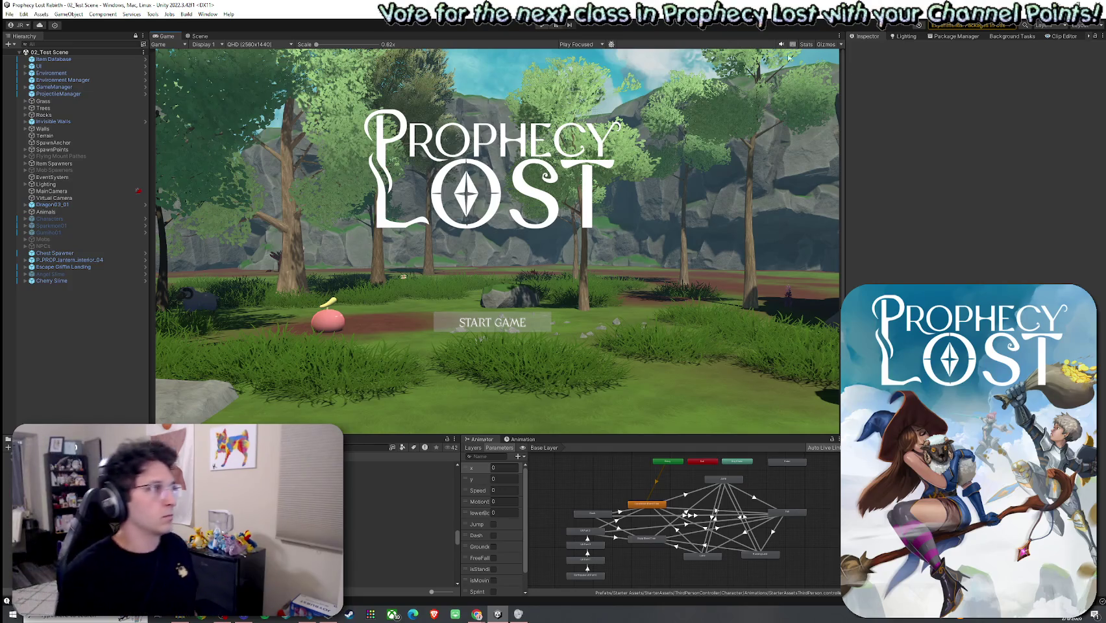
left_click(10, 14)
left_click(137, 2)
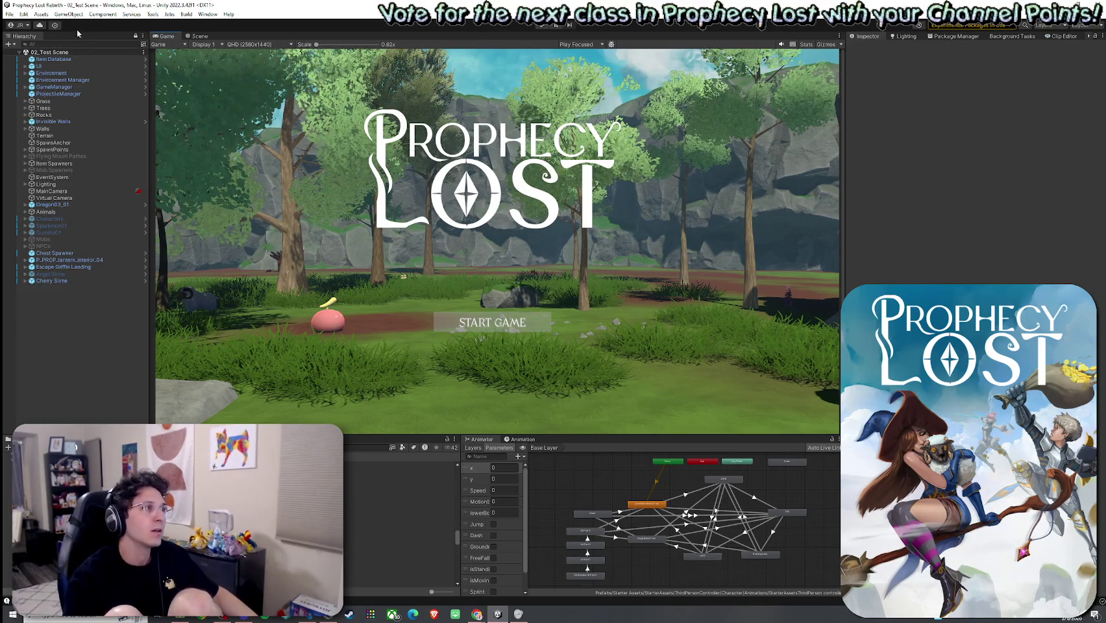
Save the open scene with File > Save, then return to the editor to trigger recompiling
left_click(23, 13)
left_click(10, 14)
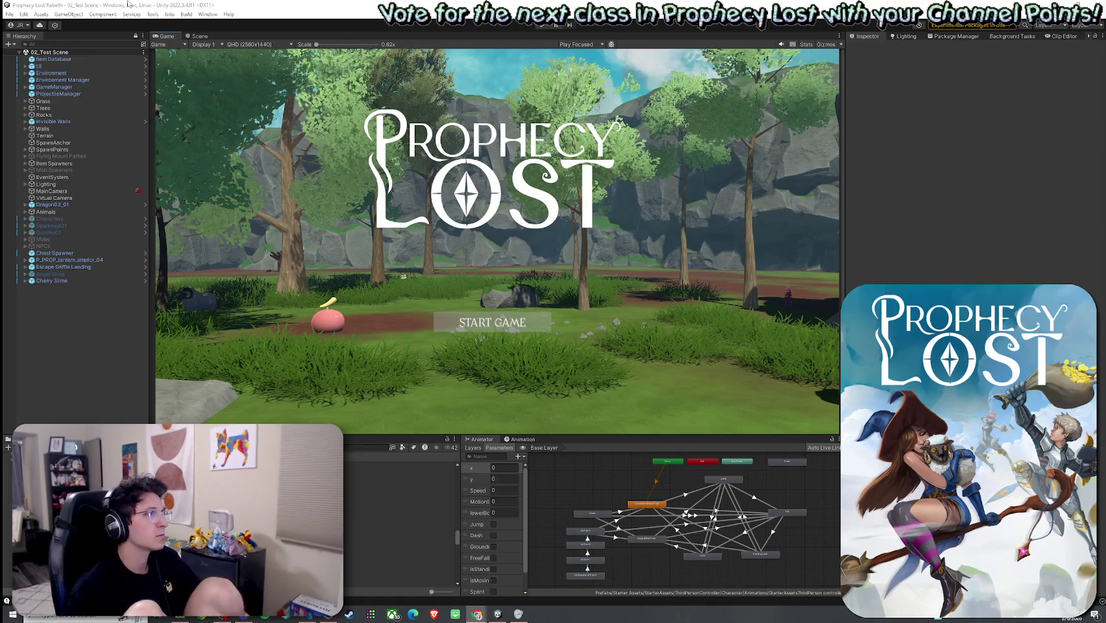
left_click(10, 15)
left_click(27, 58)
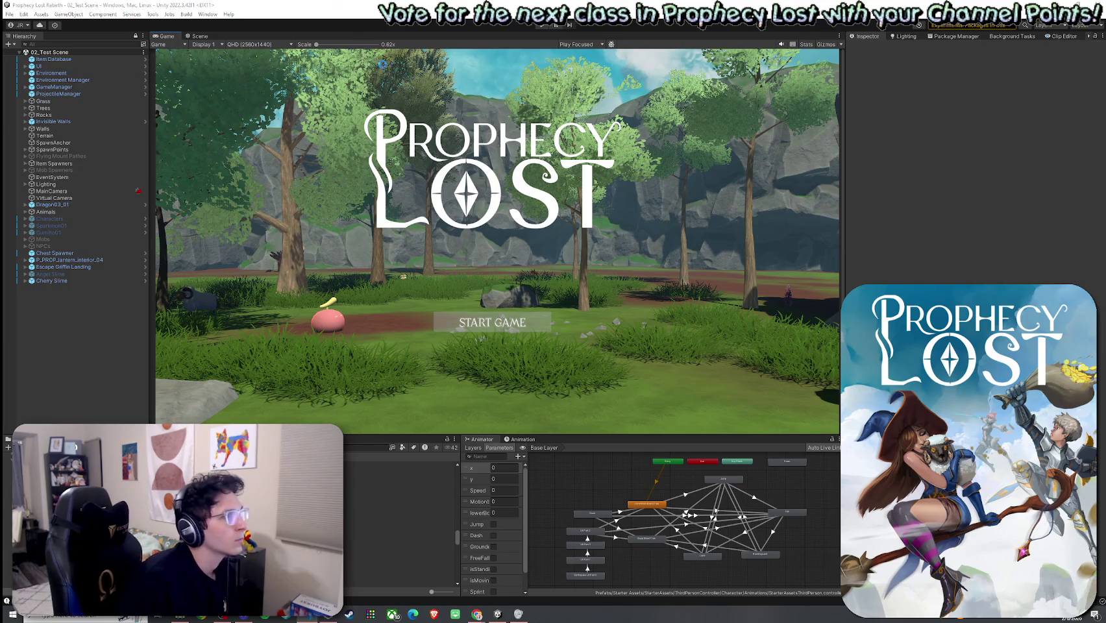
left_click(459, 209)
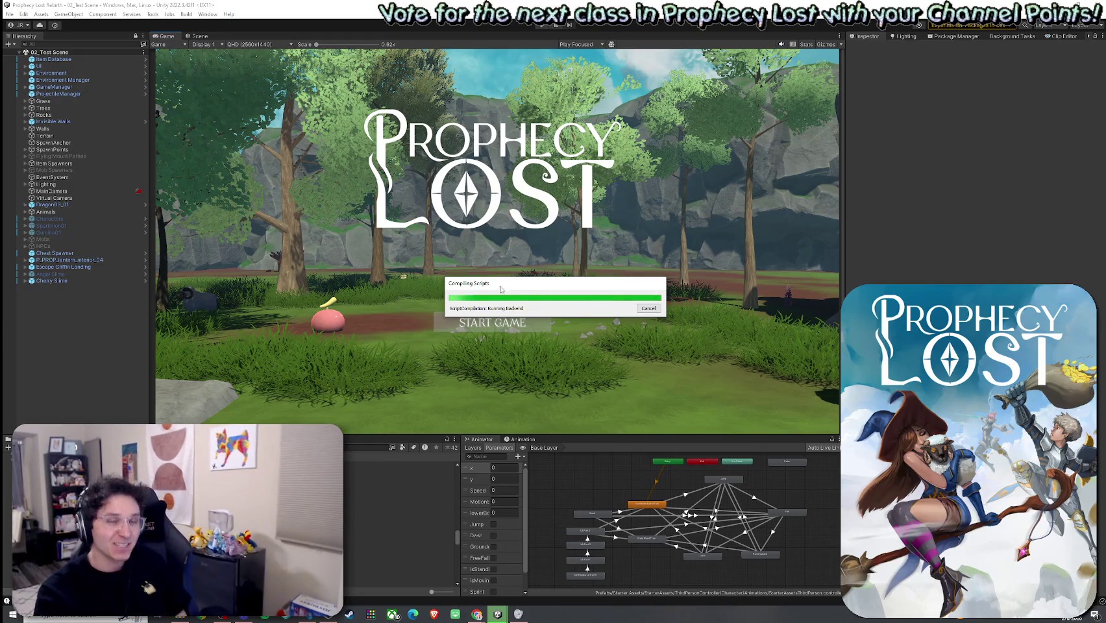
Move the Compiling Scripts dialog aside, wait for it to finish, and open the asset type filters
left_click_drag(514, 289, 425, 247)
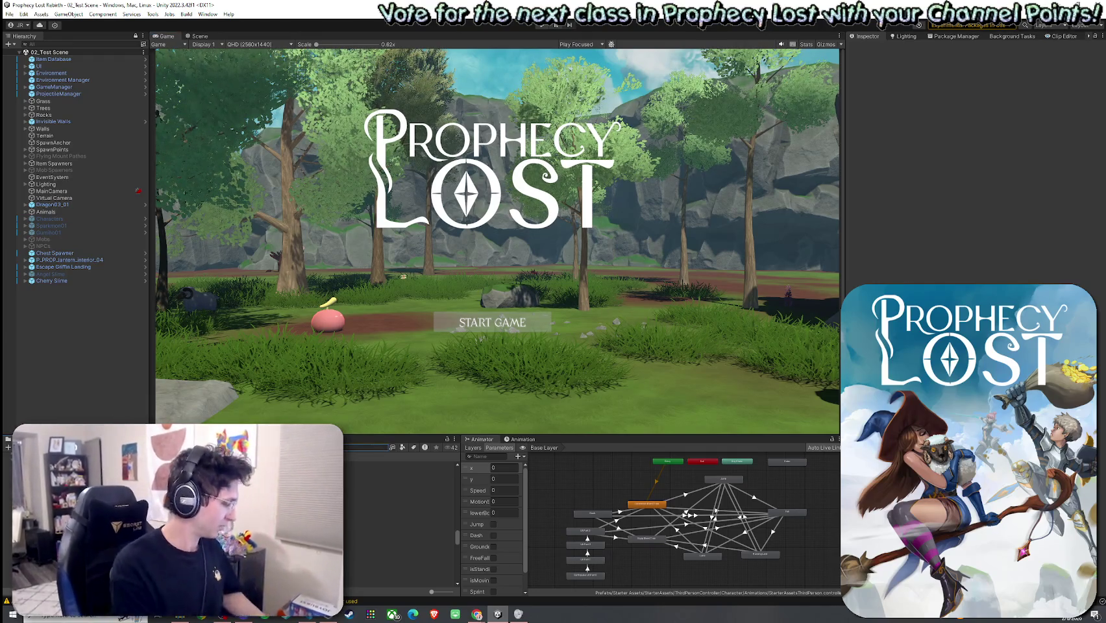
left_click(402, 447)
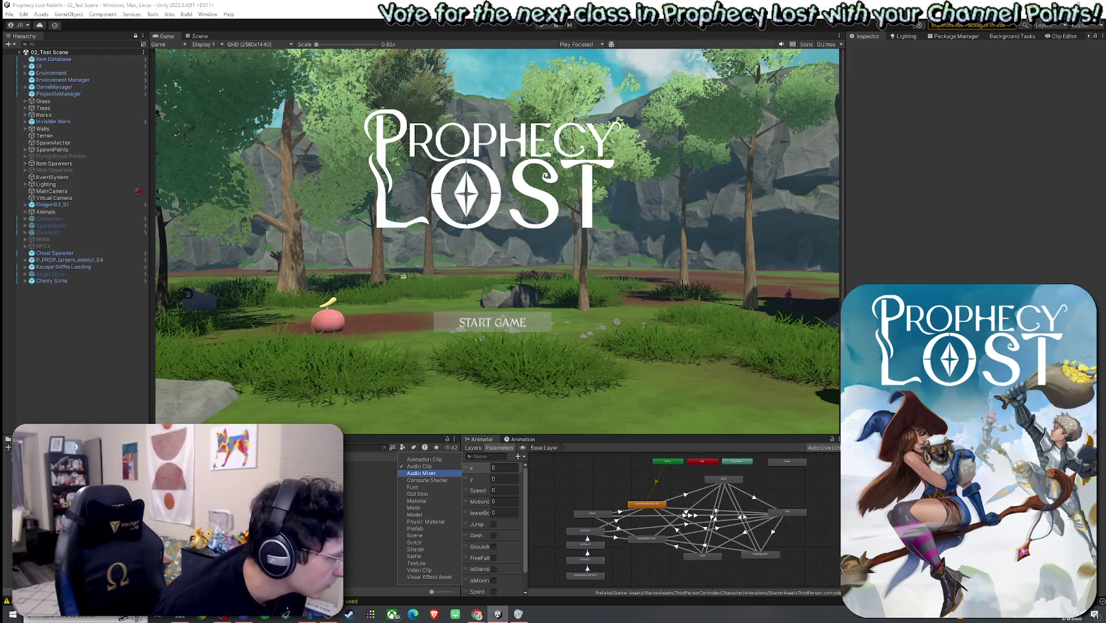
Filter Project assets to Audio Clip and select the Breathy 03 death clip
left_click(399, 562)
left_click(400, 562)
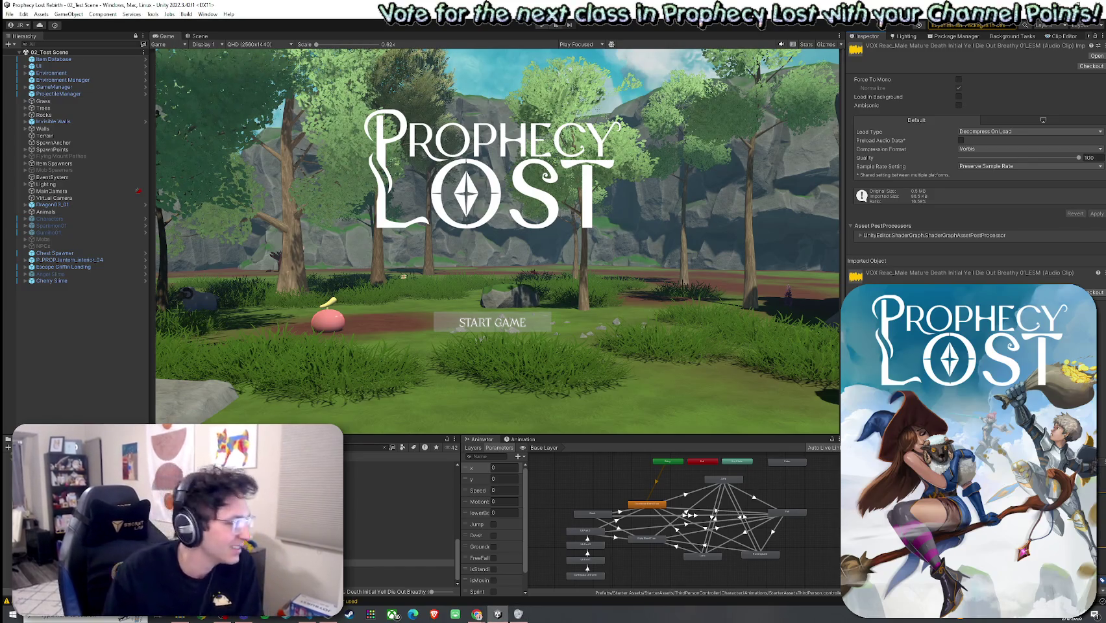
key("Down")
key("Down")
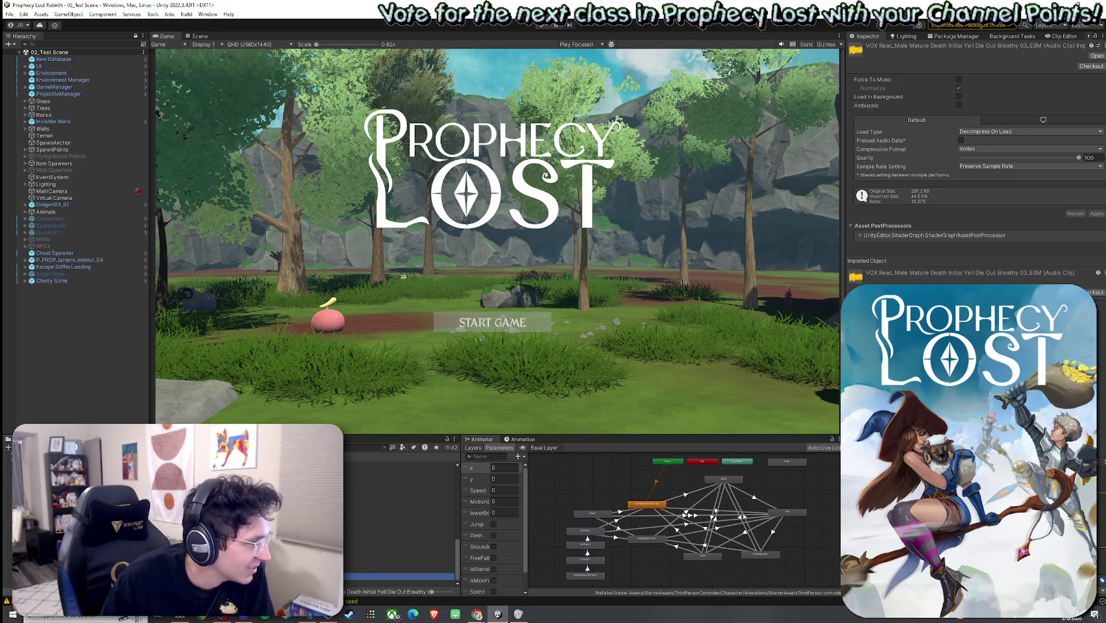
scroll(399, 526, "down", 1)
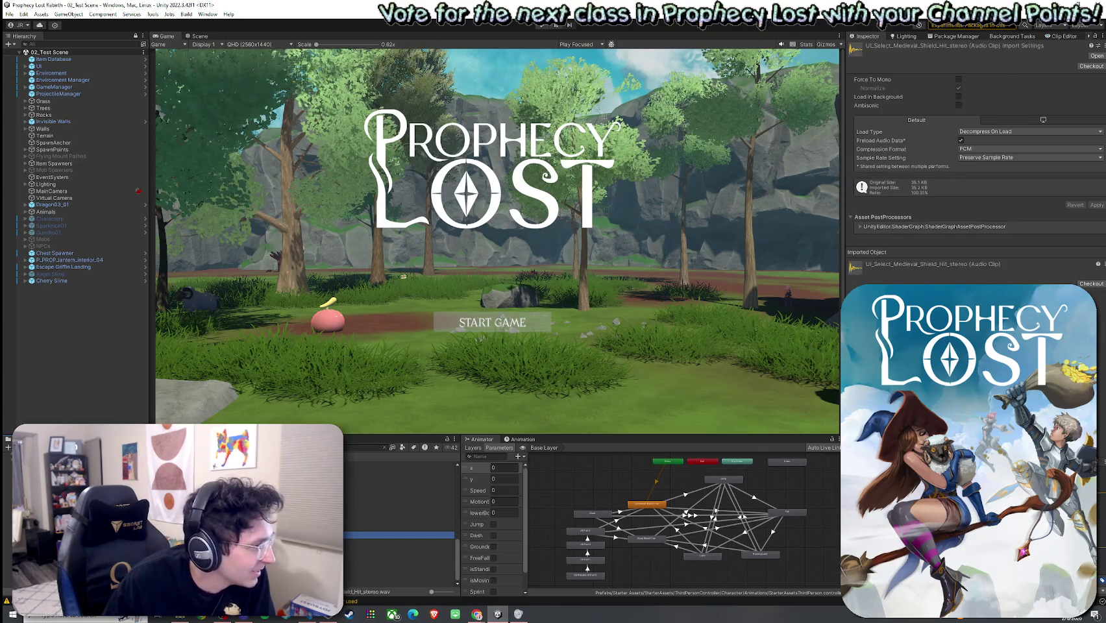
Preview armor-hit clips Hit_11, Hit_10, Hit_02 and the AUDIENCE Ohh, Ouch Claps, Stomp clips
left_click(398, 528)
left_click(398, 521)
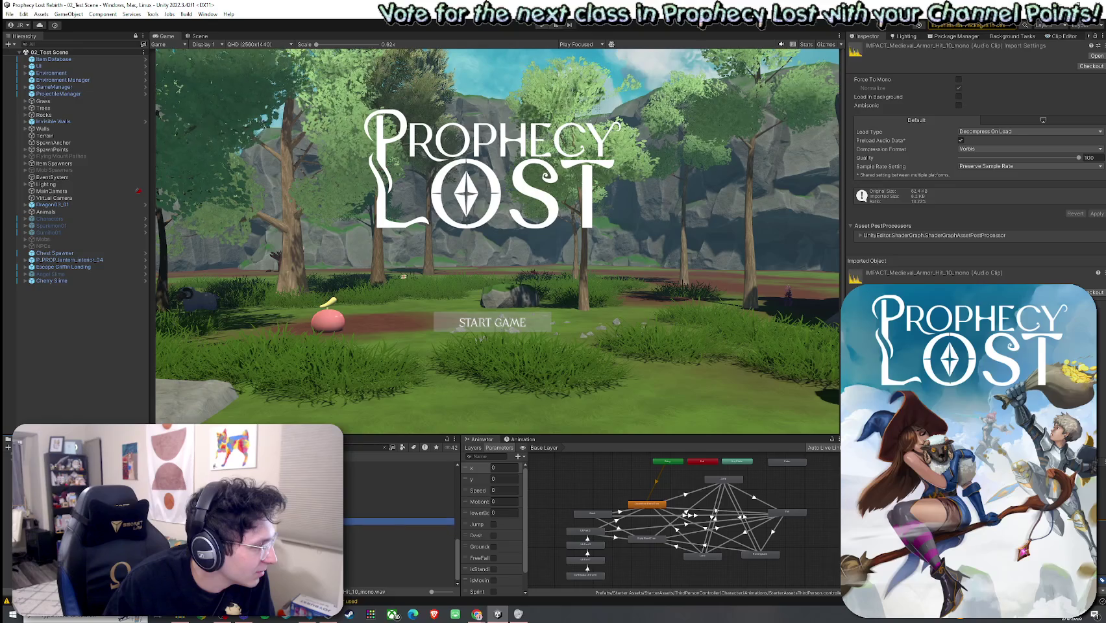
left_click(398, 528)
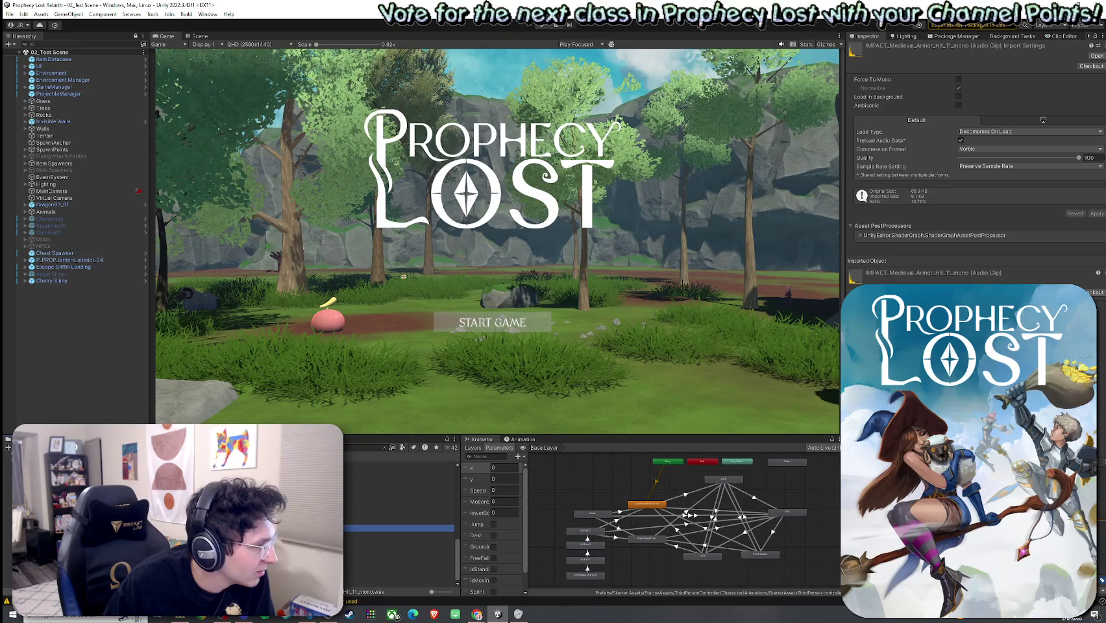
left_click(397, 518)
left_click(398, 525)
left_click(398, 531)
left_click(398, 491)
left_click(398, 497)
left_click(398, 504)
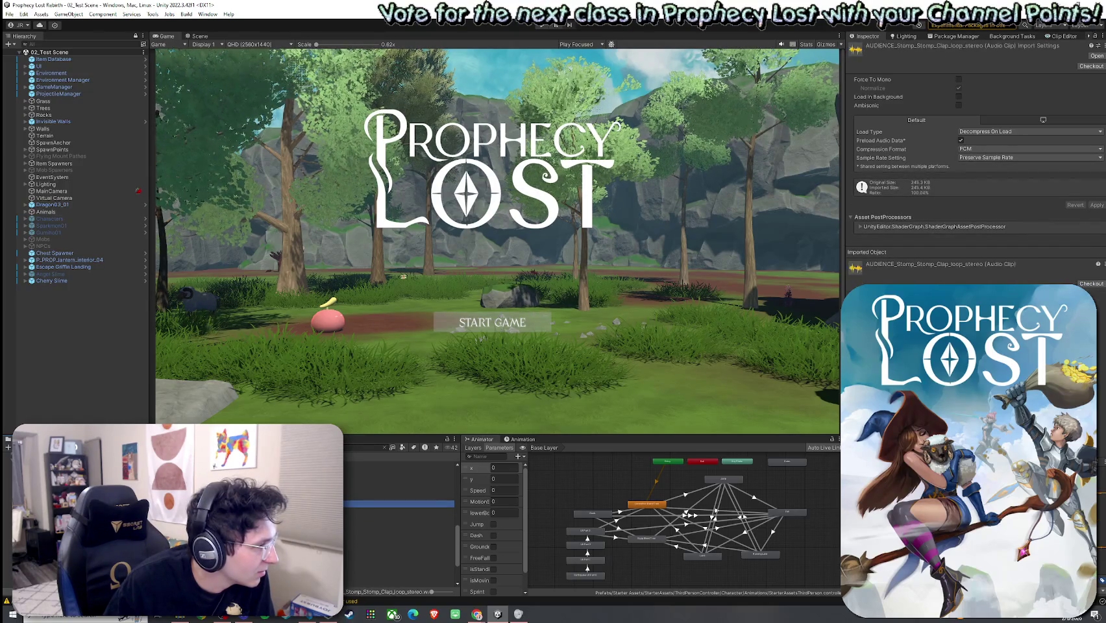
scroll(399, 519, "up", 5)
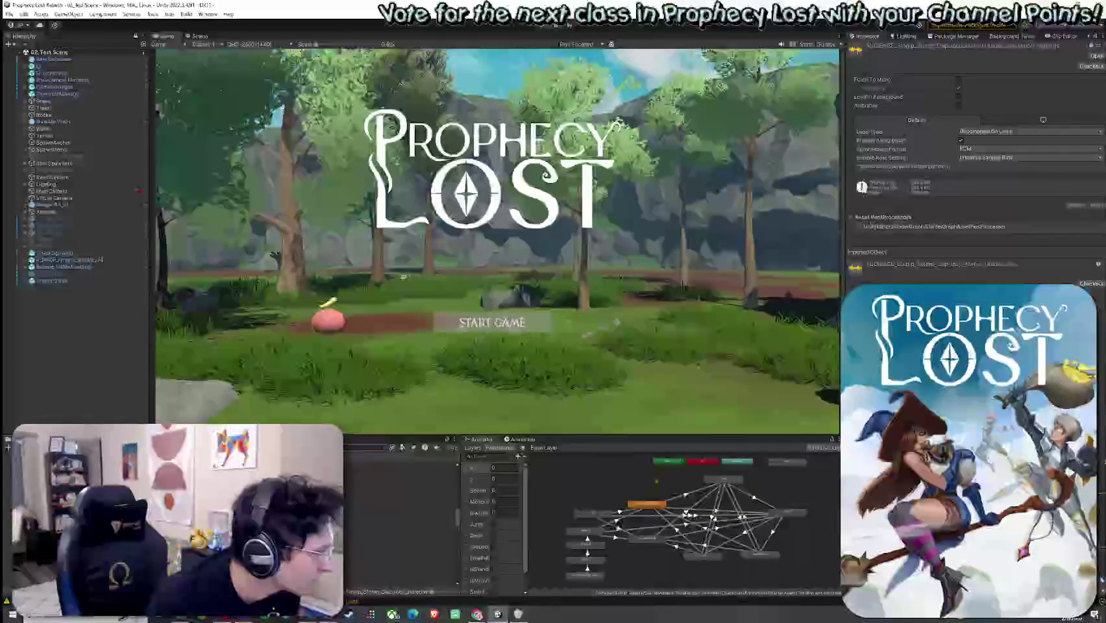
Audition male death-cry clips, comparing Mature Death Initial Yell Breathy 01 and 02, then clear selection
left_click(402, 518)
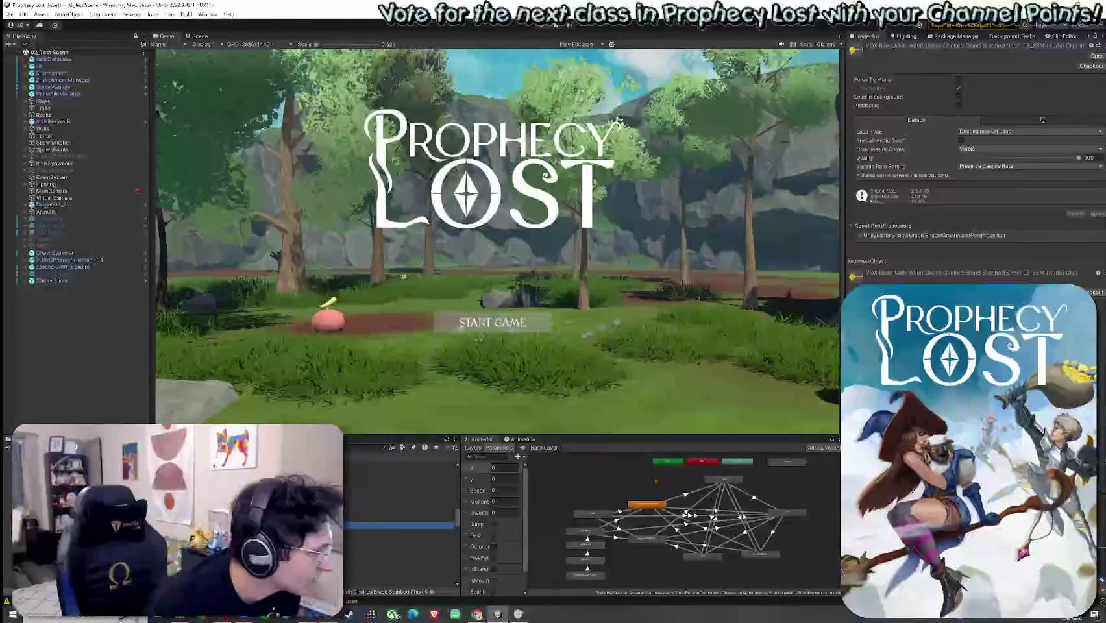
left_click(402, 533)
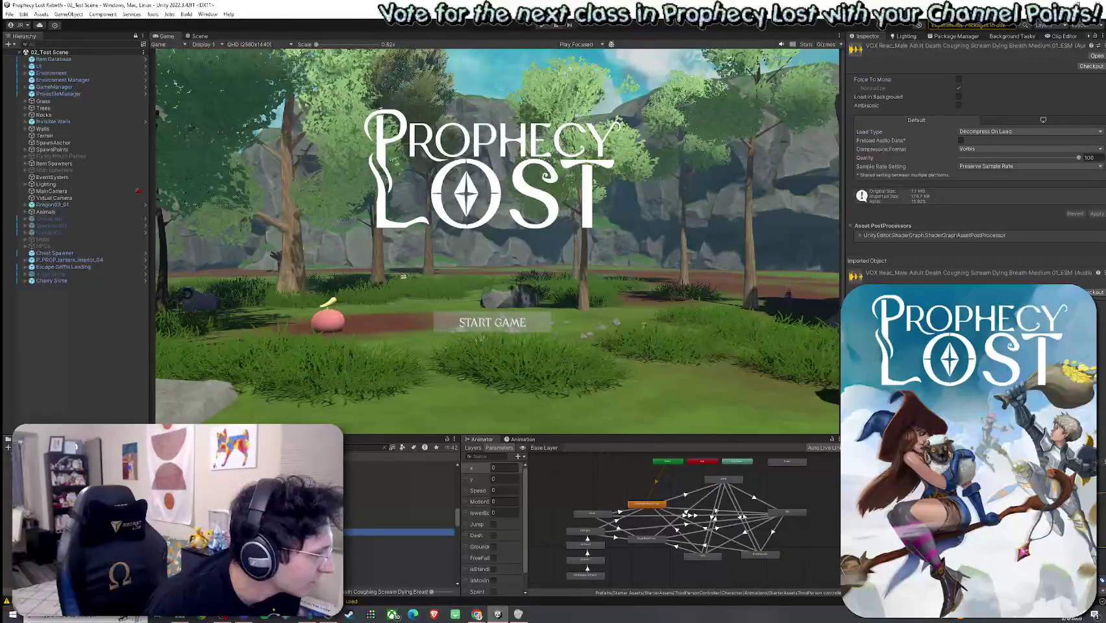
scroll(399, 526, "down", 3)
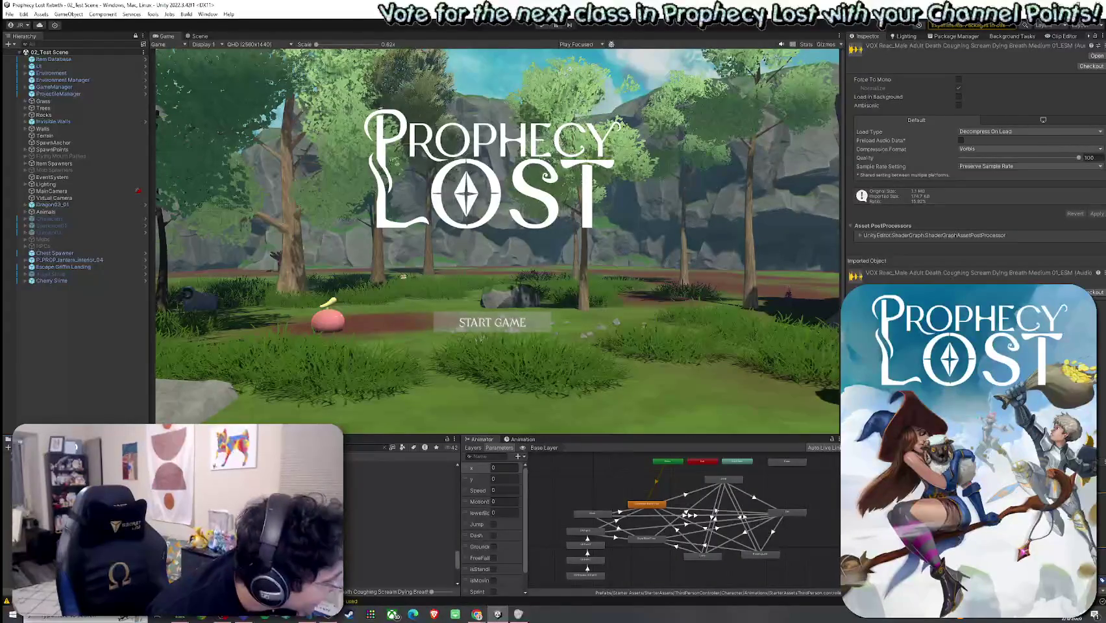
scroll(400, 526, "up", 3)
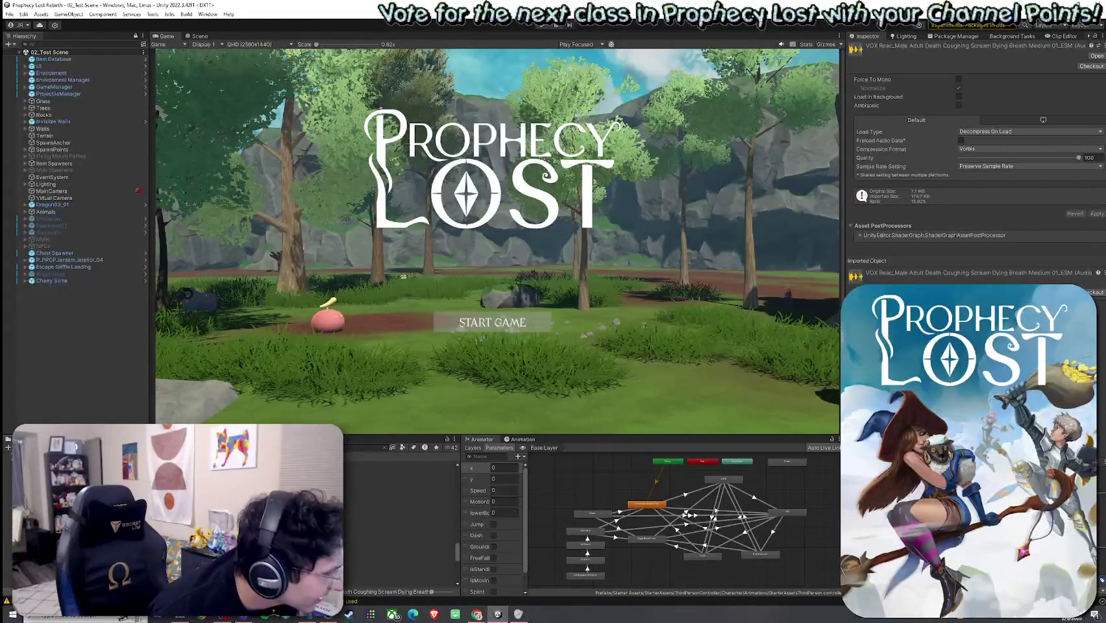
left_click(399, 525)
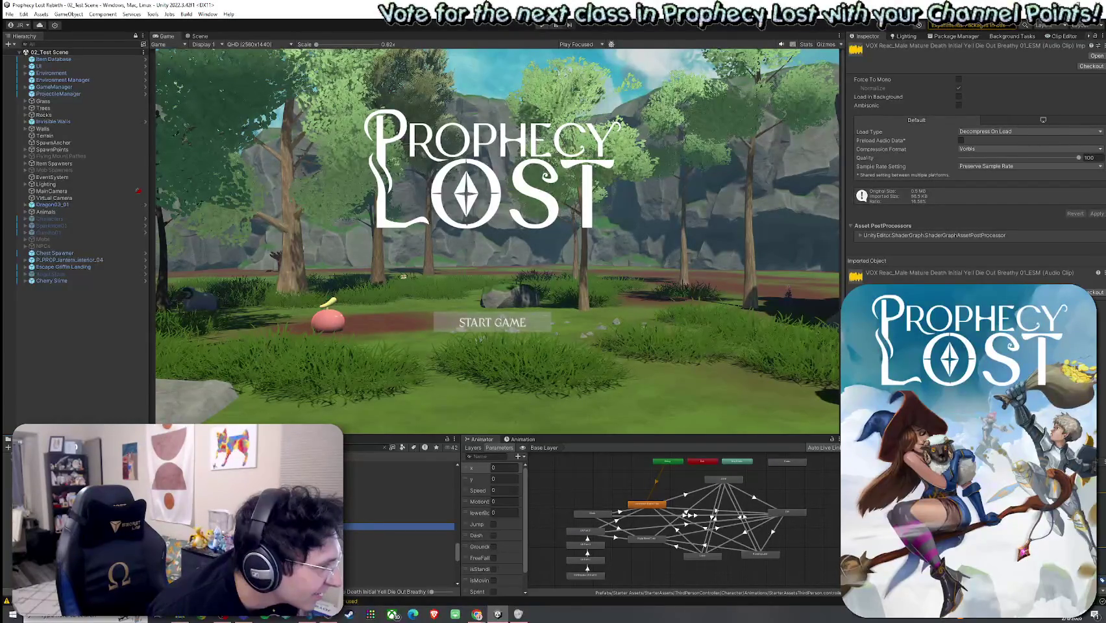
left_click(400, 534)
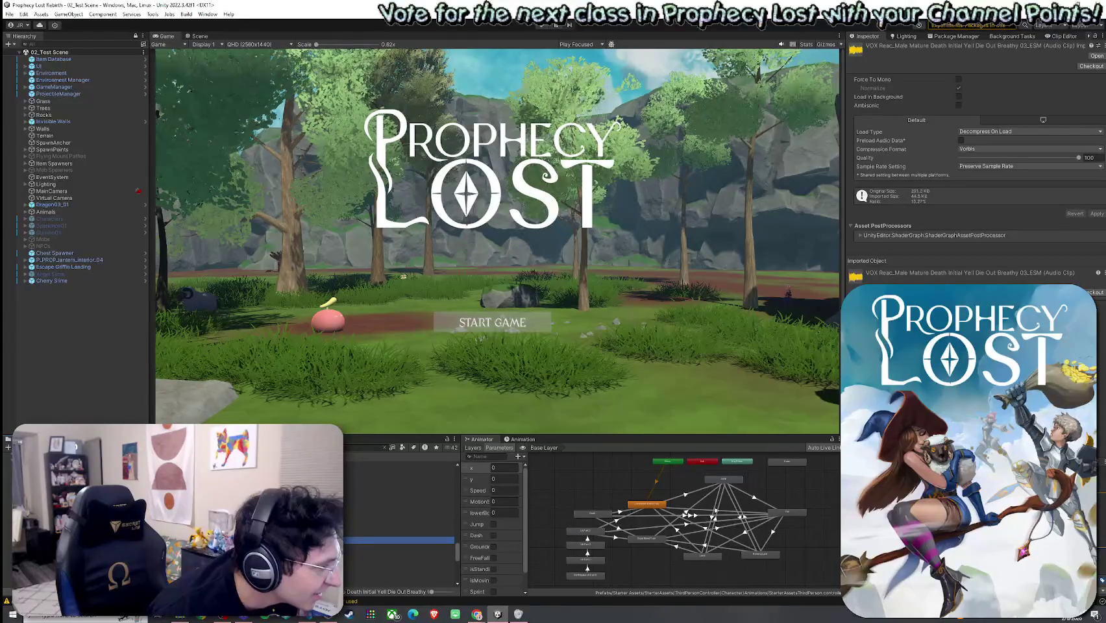
left_click(367, 525)
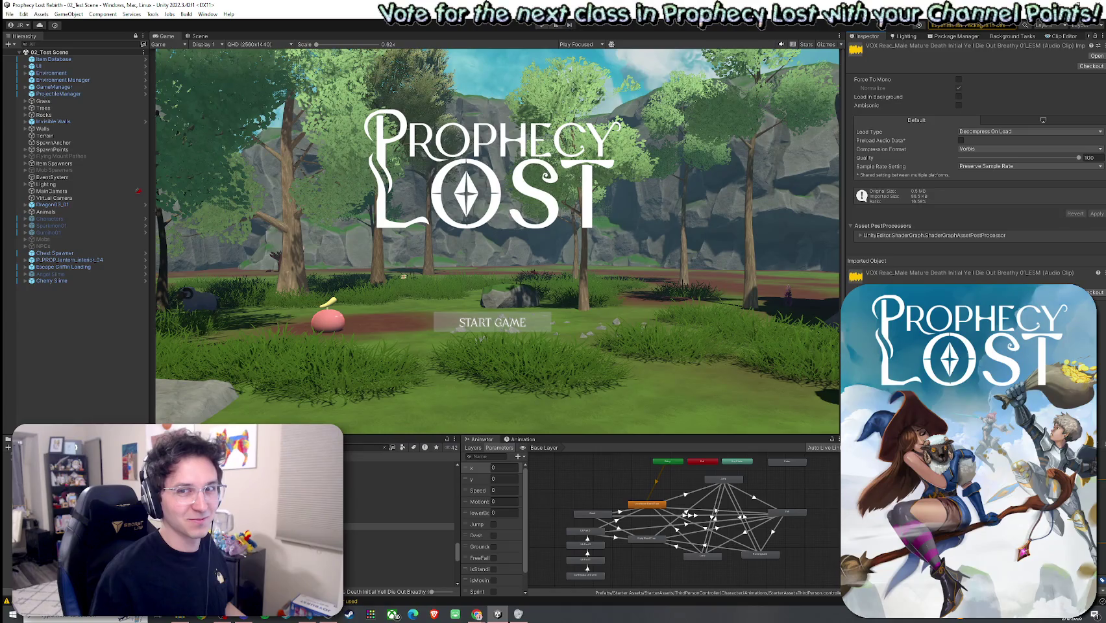
left_click(70, 288)
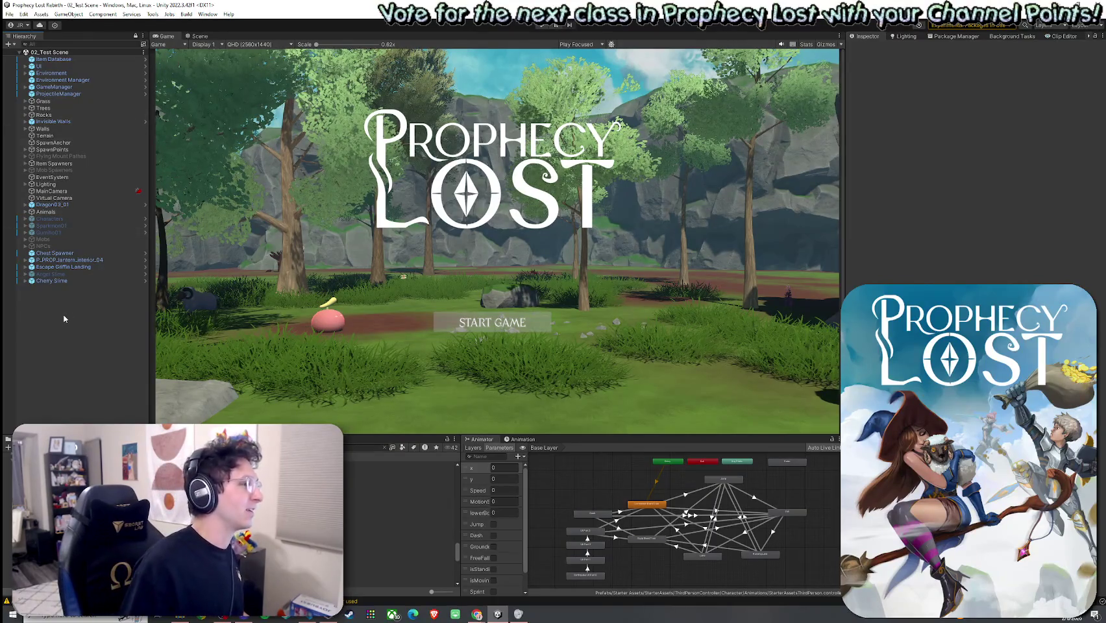
Open the Player prefab from the Player Prefabs folder
scroll(402, 519, "up", 3)
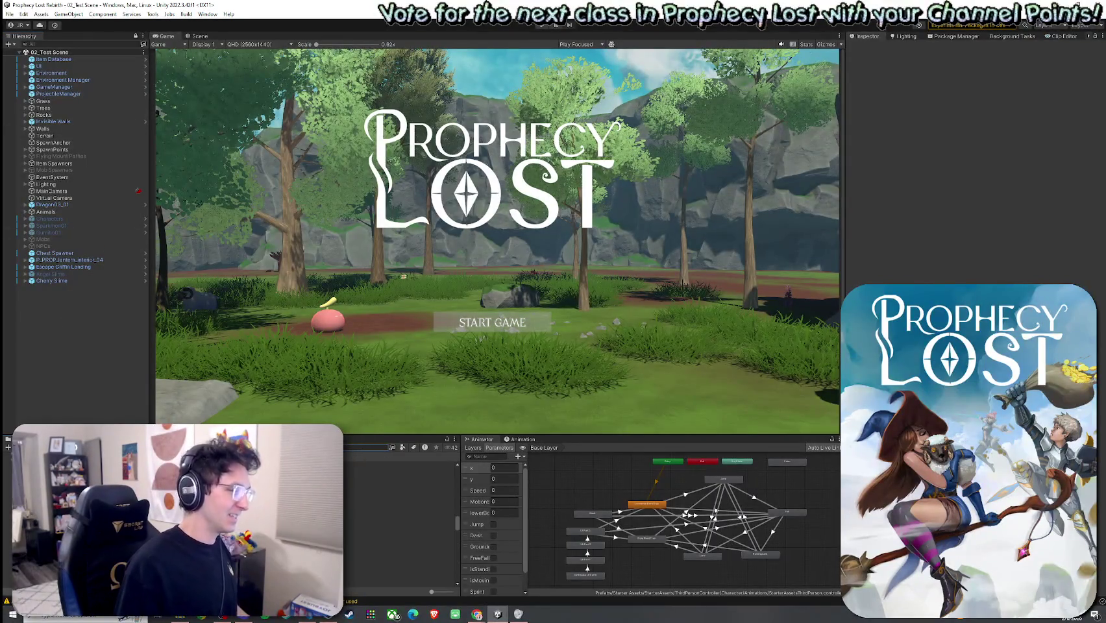
scroll(402, 520, "down", 3)
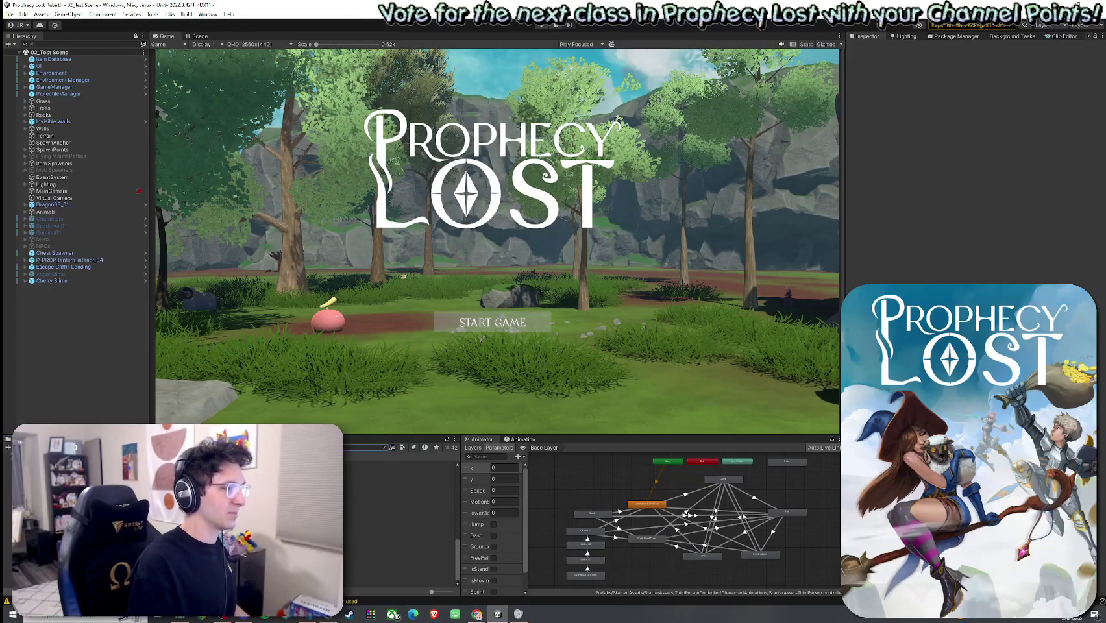
left_click(385, 448)
left_click(389, 465)
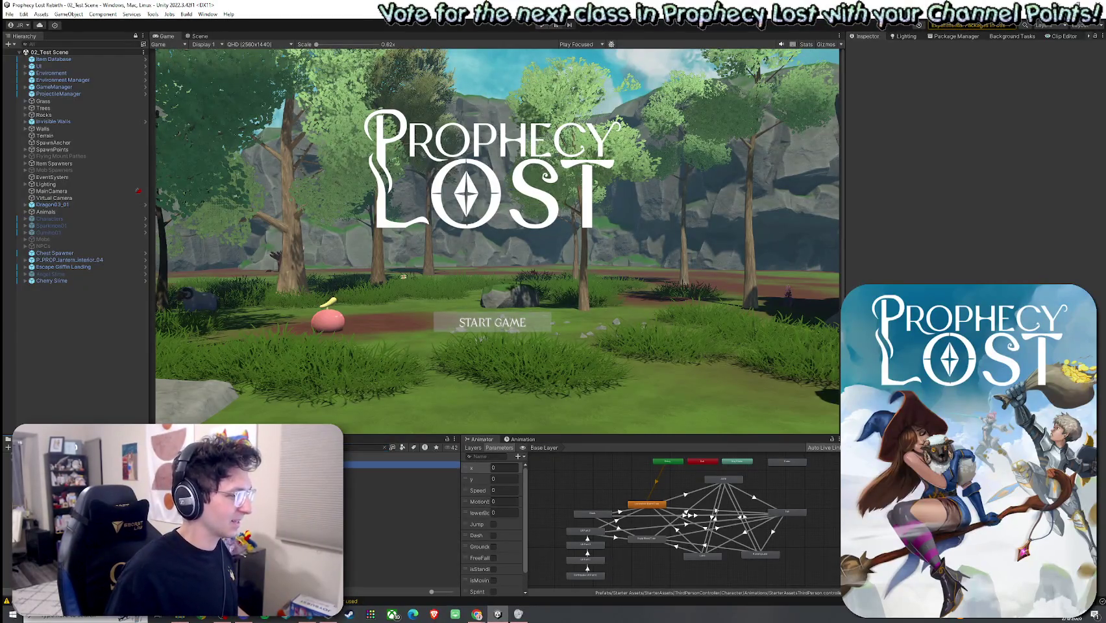
double_click(390, 466)
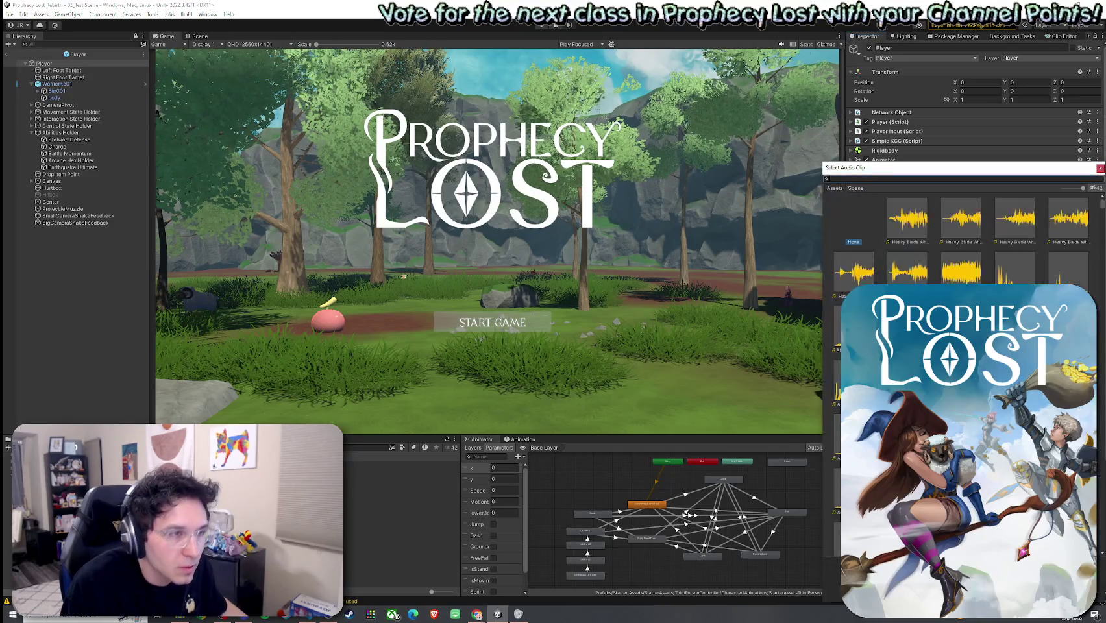
Search 'yell' and assign the first initial-yell death clip to the Health component
type("initial yell die out breathy")
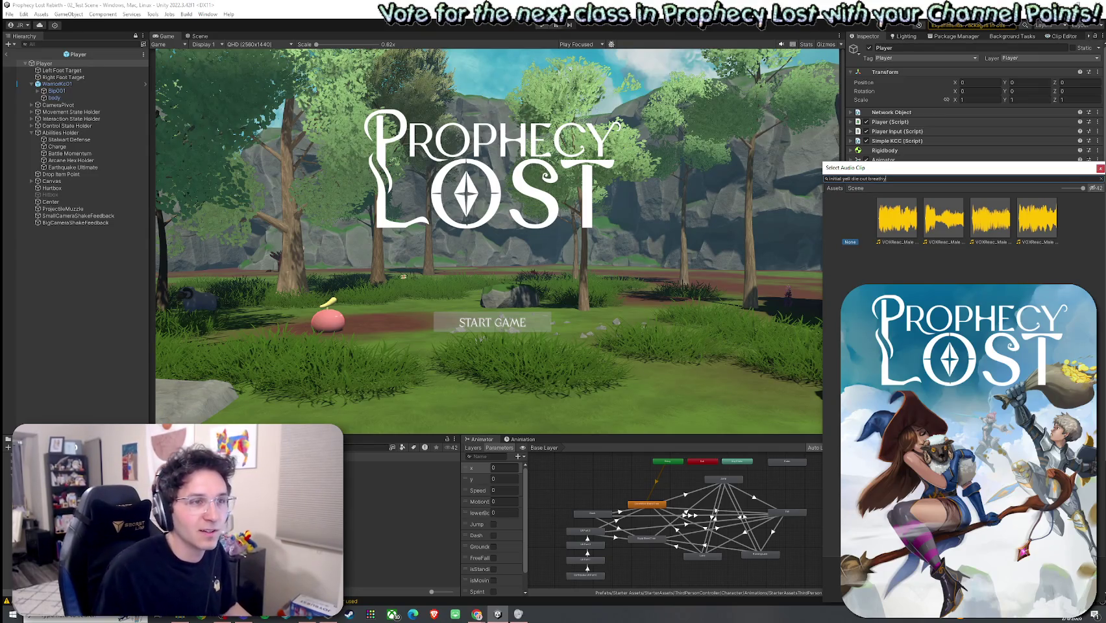
left_click(897, 220)
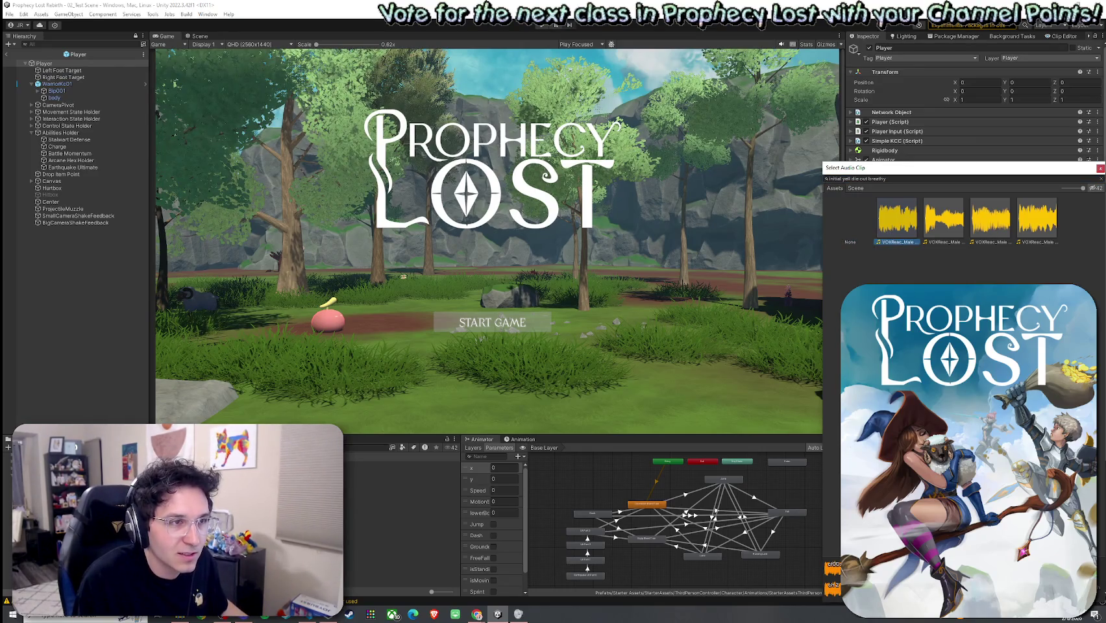
left_click(1100, 168)
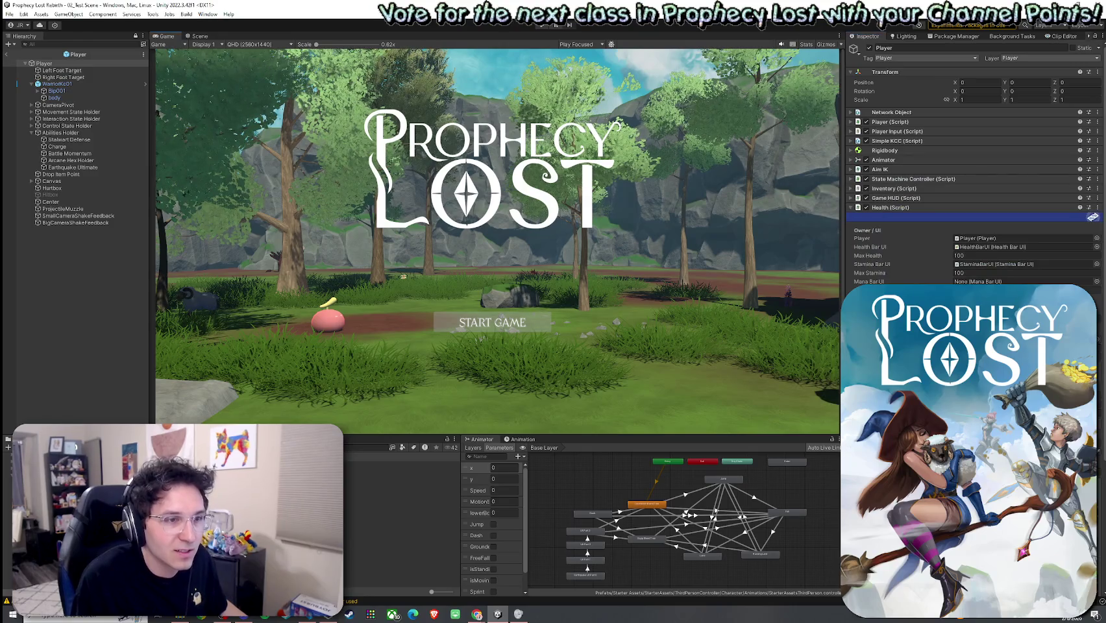
scroll(973, 162, "down", 4)
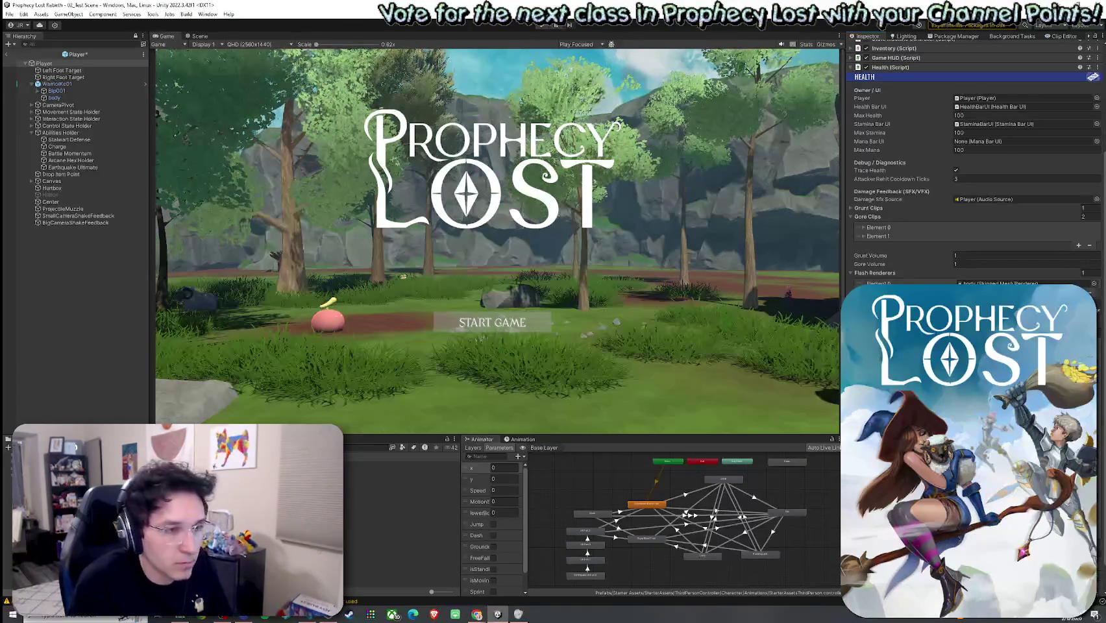
Save the Player prefab's Health grunt and gore clip changes with Ctrl+S
key("ctrl+s")
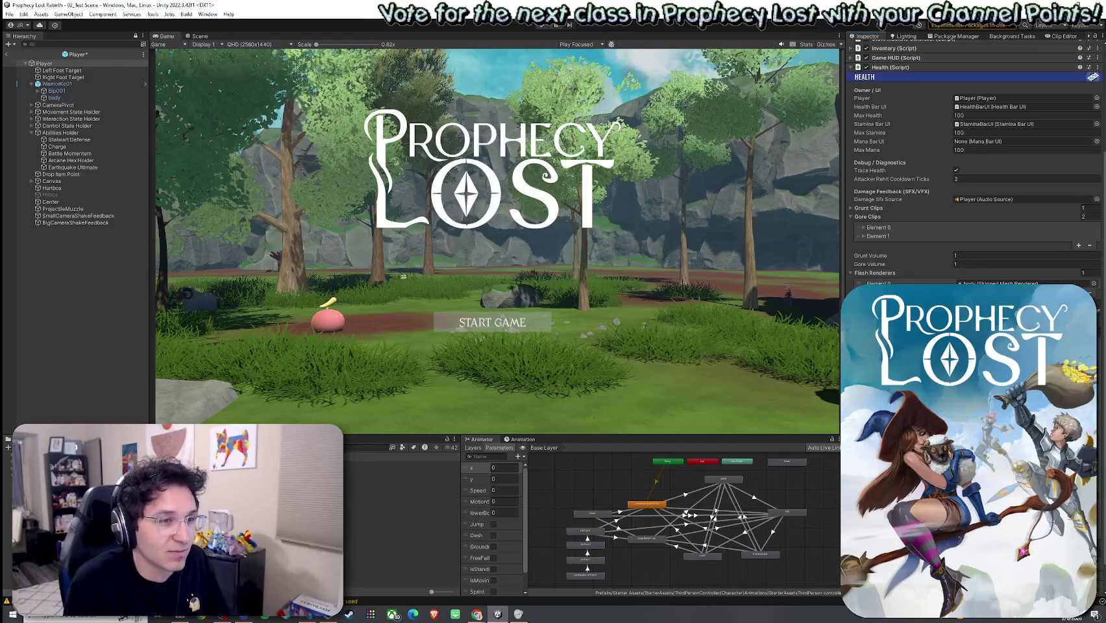
key("ctrl+s")
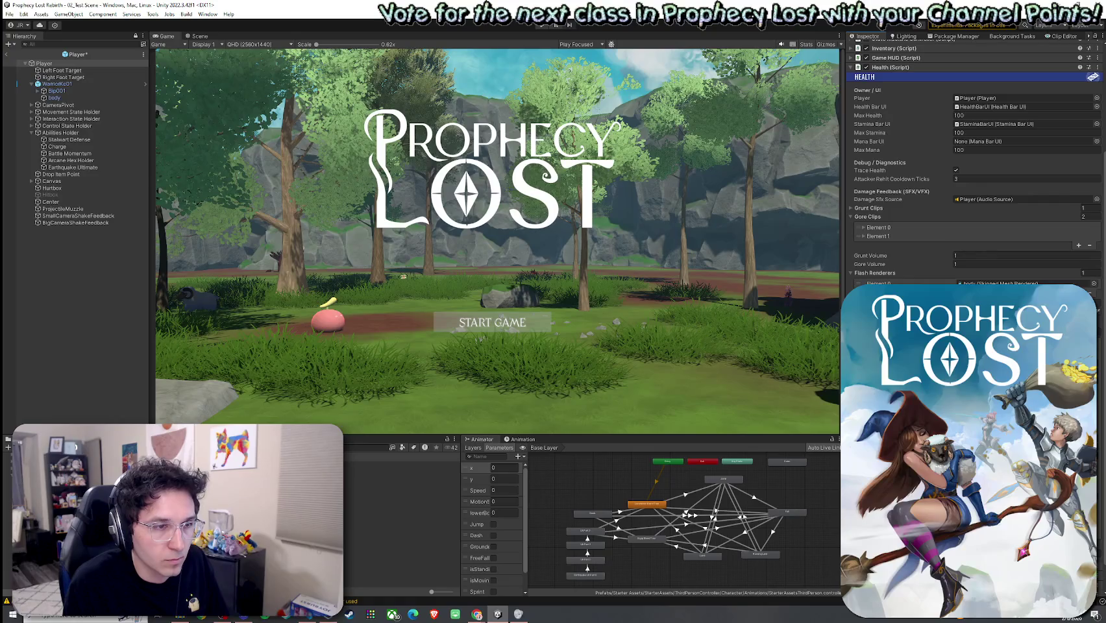
key("ctrl+s")
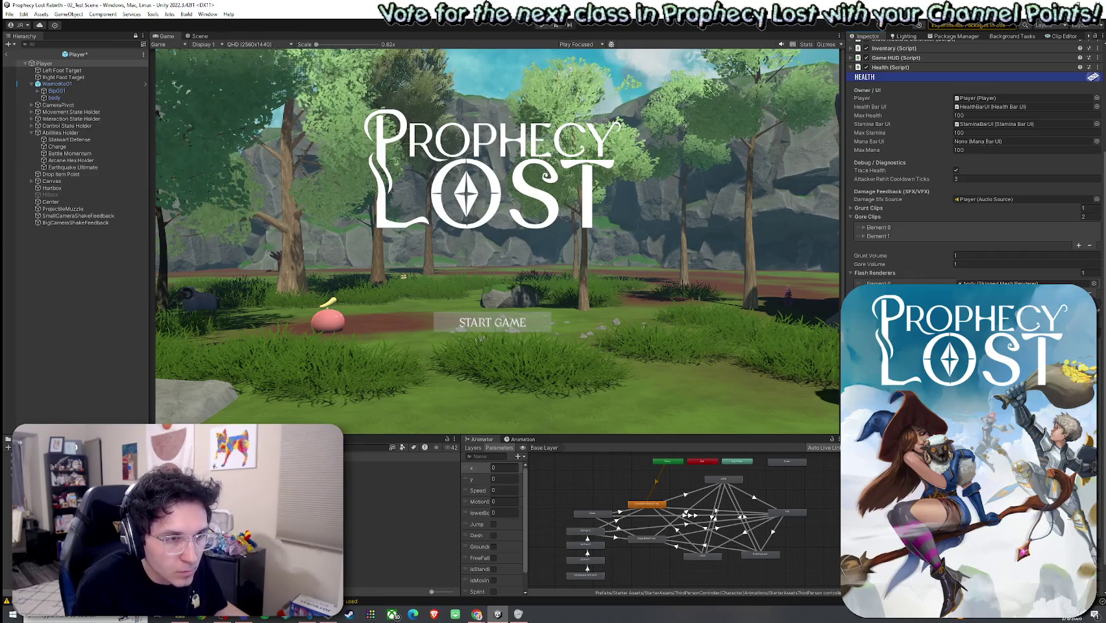
key("ctrl+s")
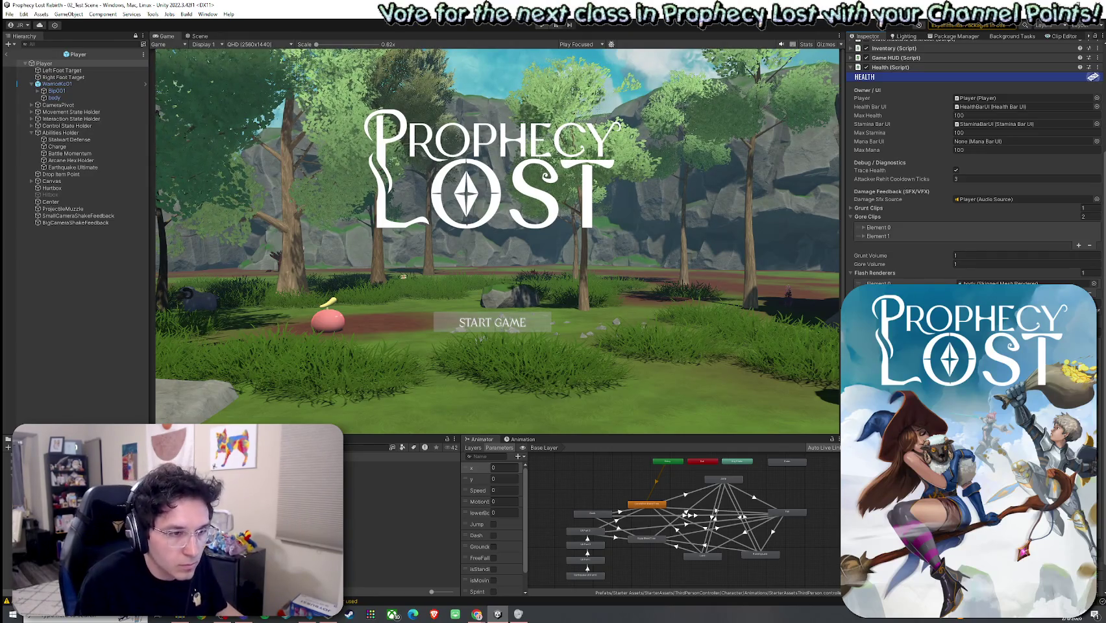
left_click(9, 13)
left_click(162, 38)
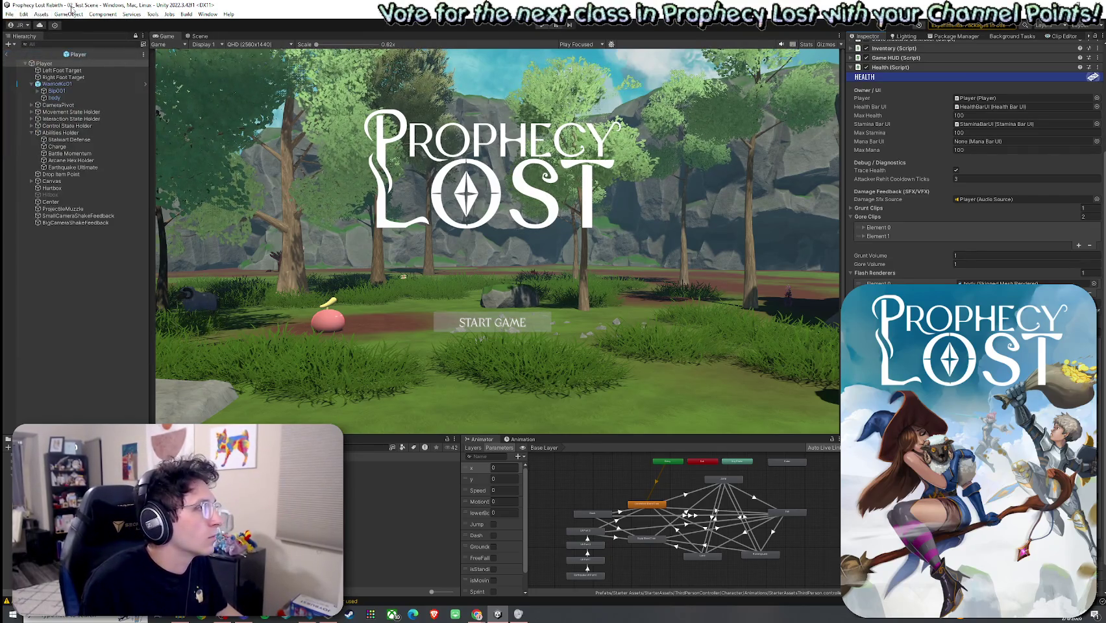
Snap Unity to the right half of the screen and run File > Build And Run
left_click_drag(74, 7, 1105, 130)
left_click(566, 17)
left_click(566, 17)
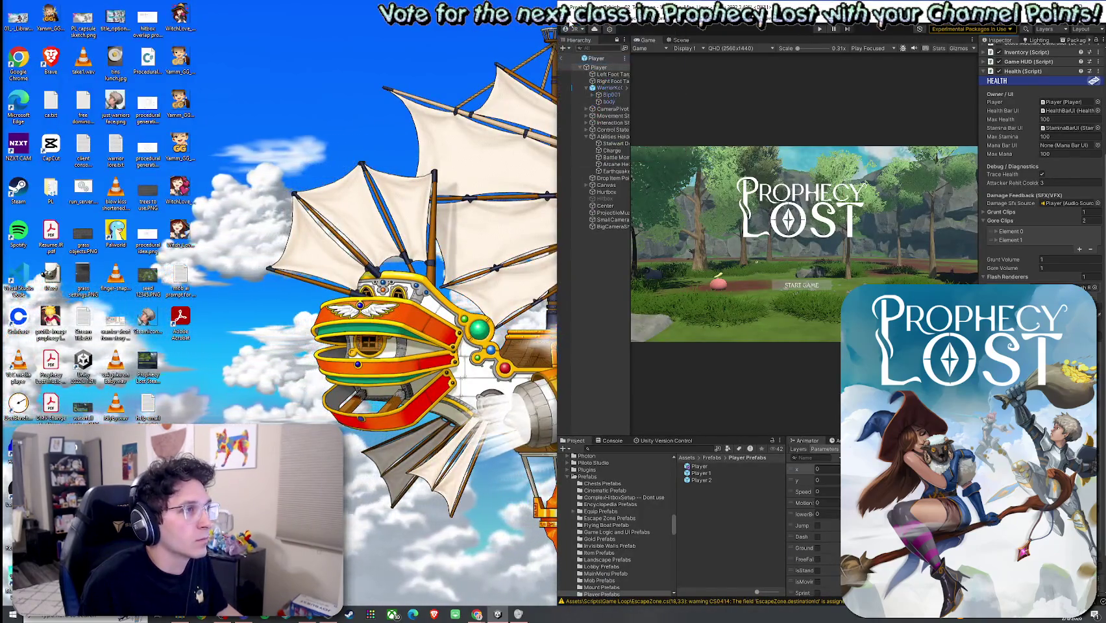
left_click(566, 17)
left_click(588, 142)
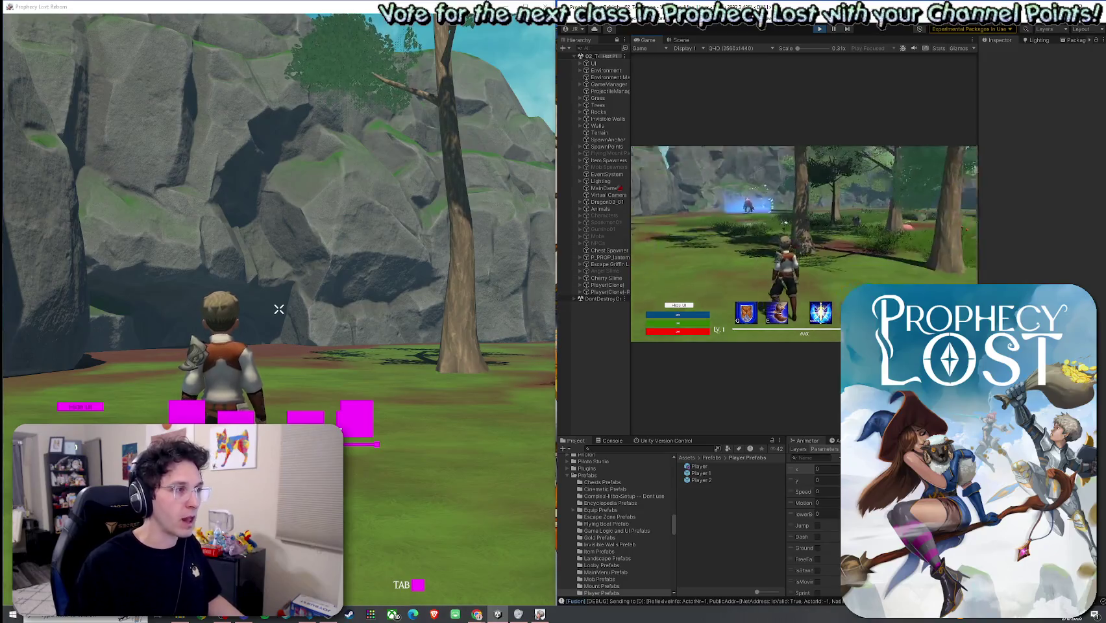
Free the pointer from the game window and stop the editor's play session
key("super")
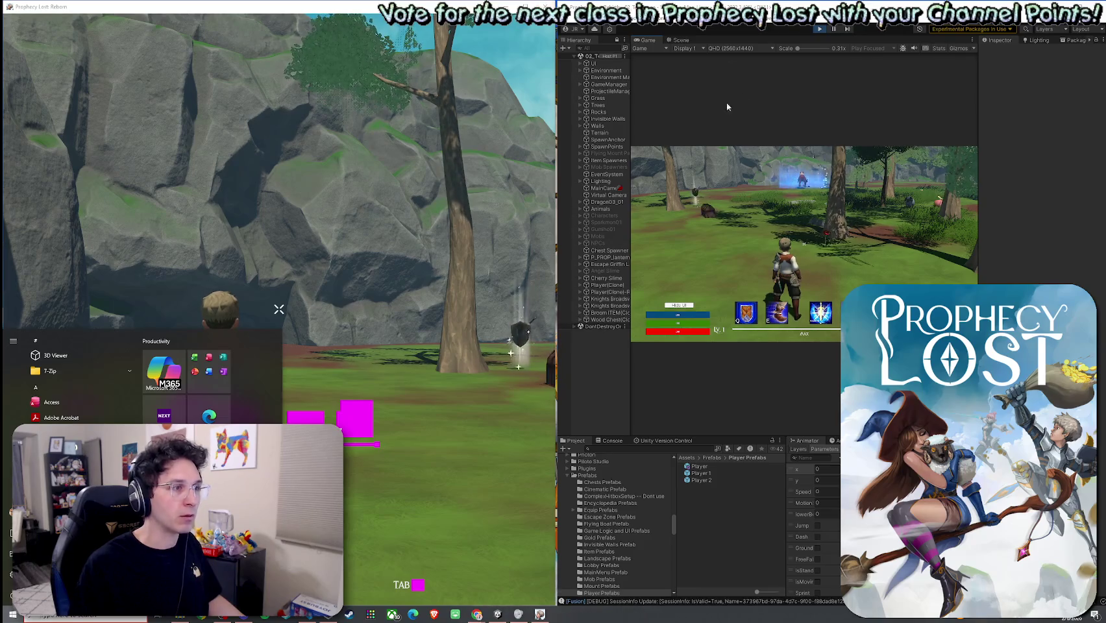
key("super")
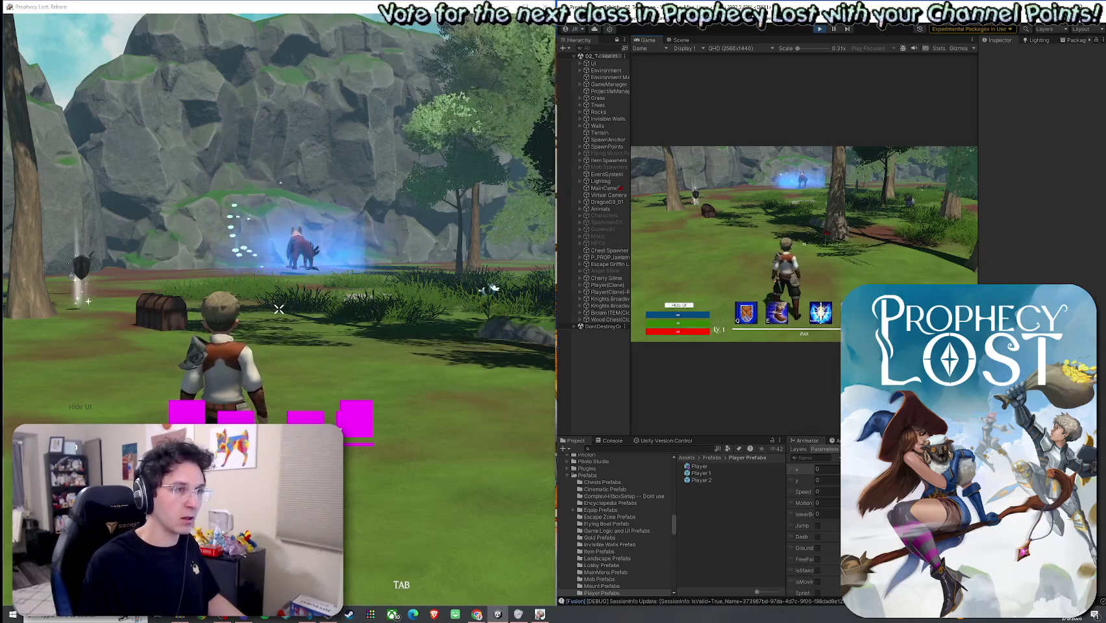
key("super")
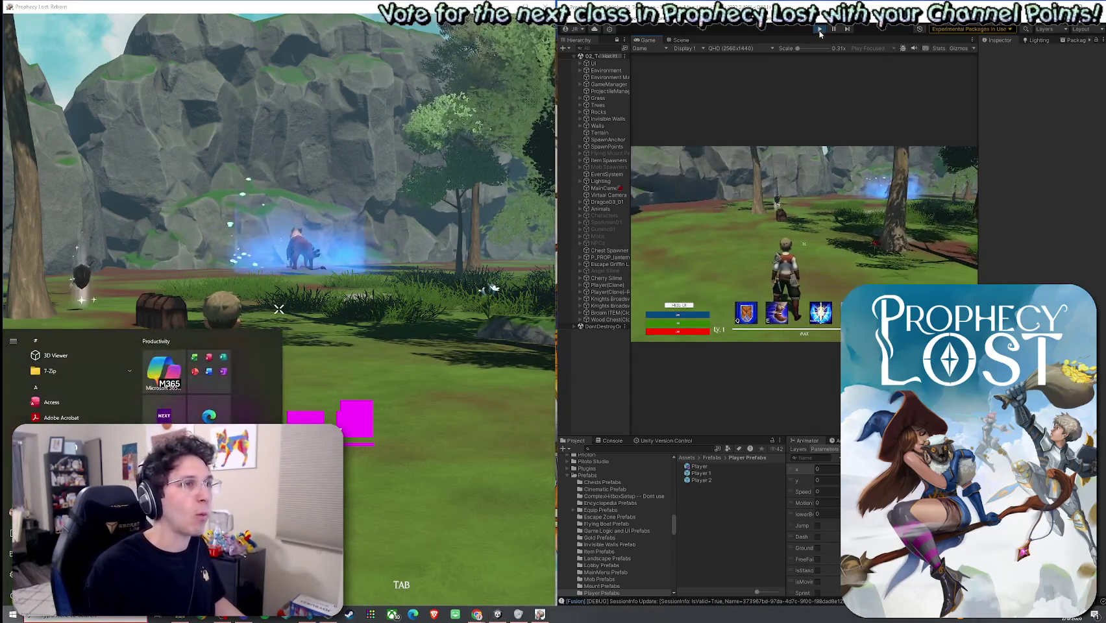
left_click(820, 31)
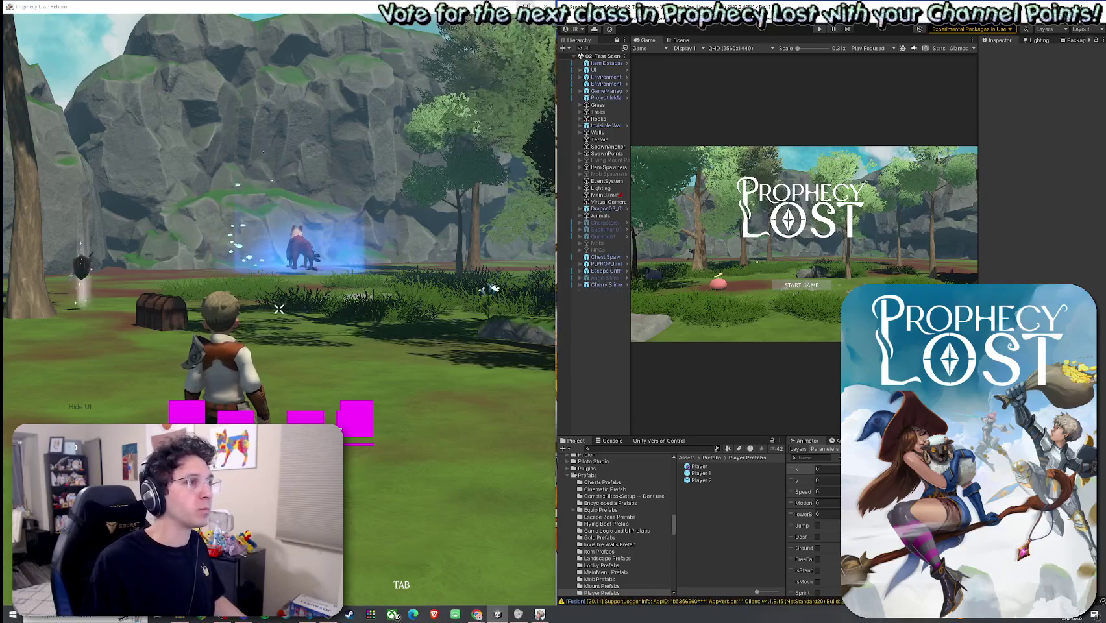
Run to the glowing griffin, escape to the safehouse, then restart Play mode
key("w")
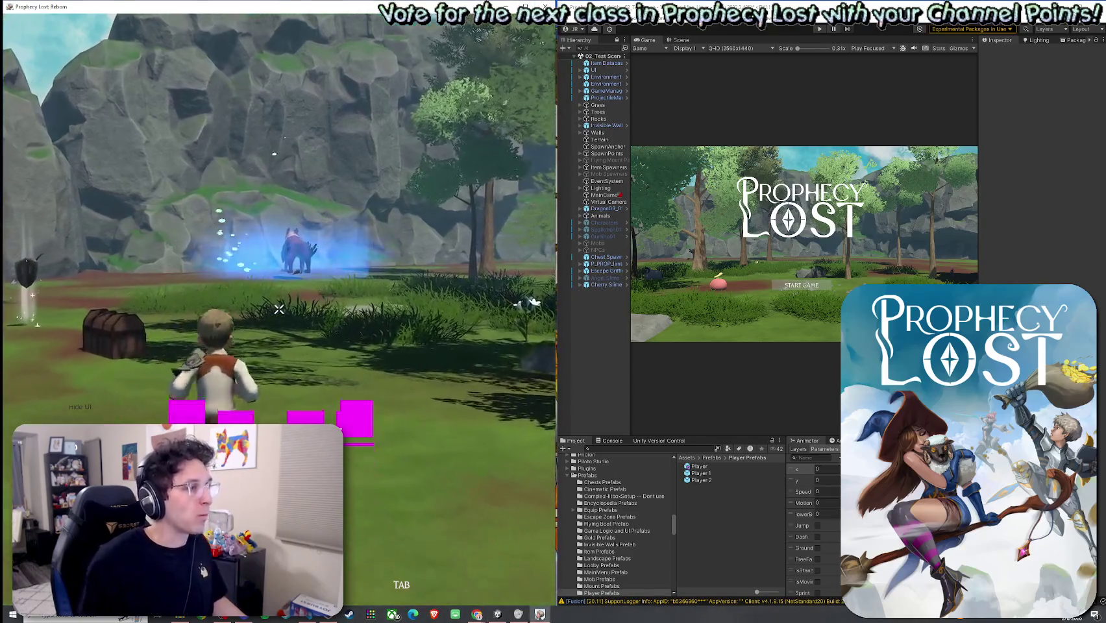
key("w")
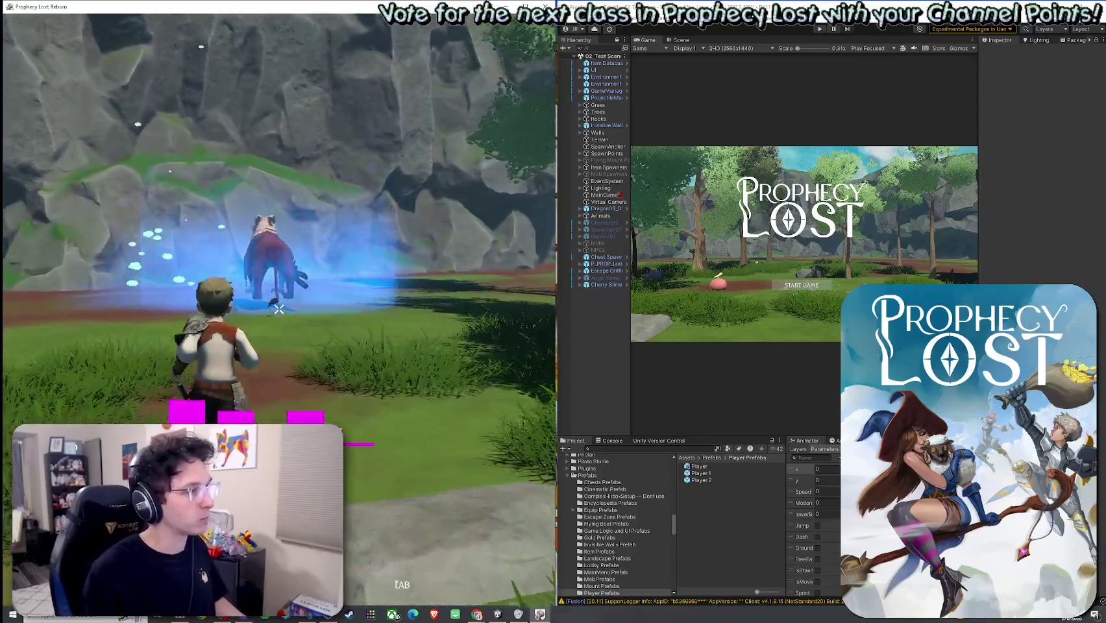
key("e")
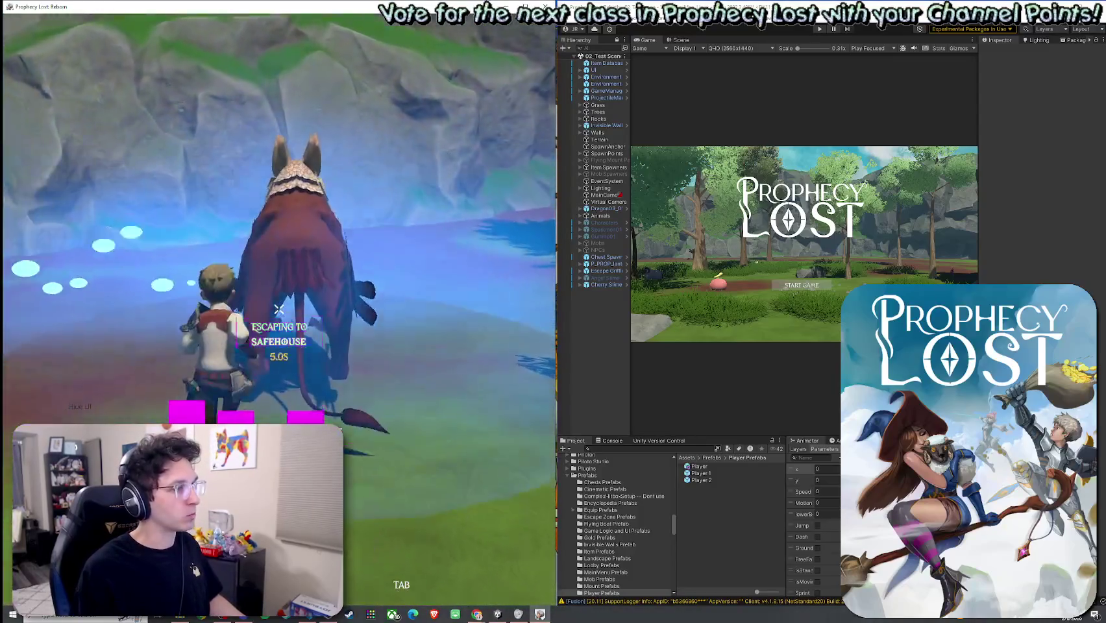
key("super")
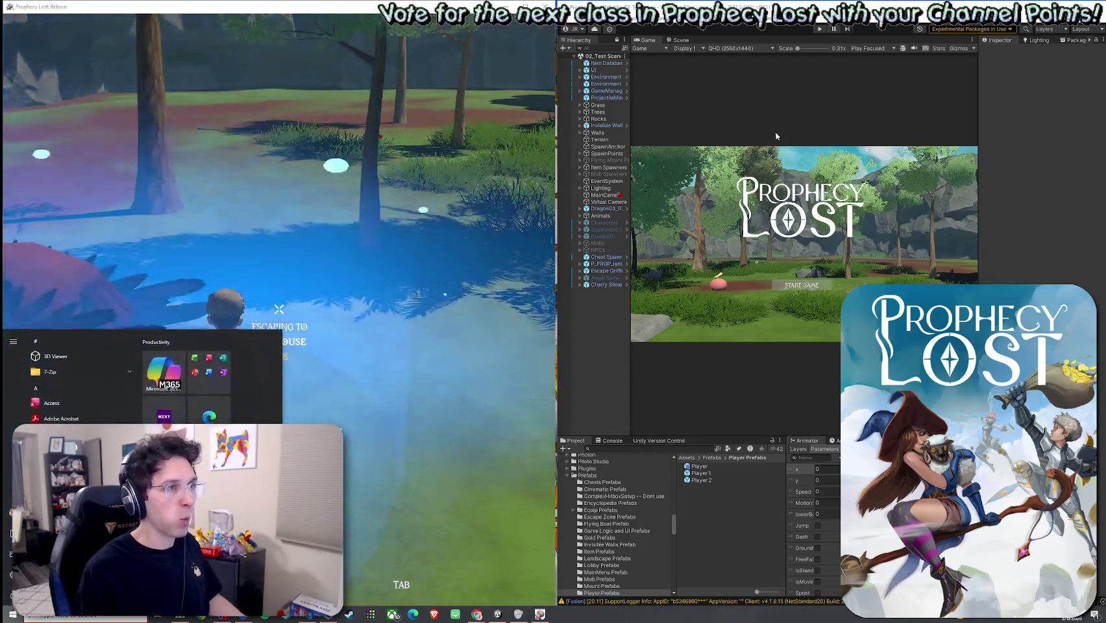
left_click(820, 29)
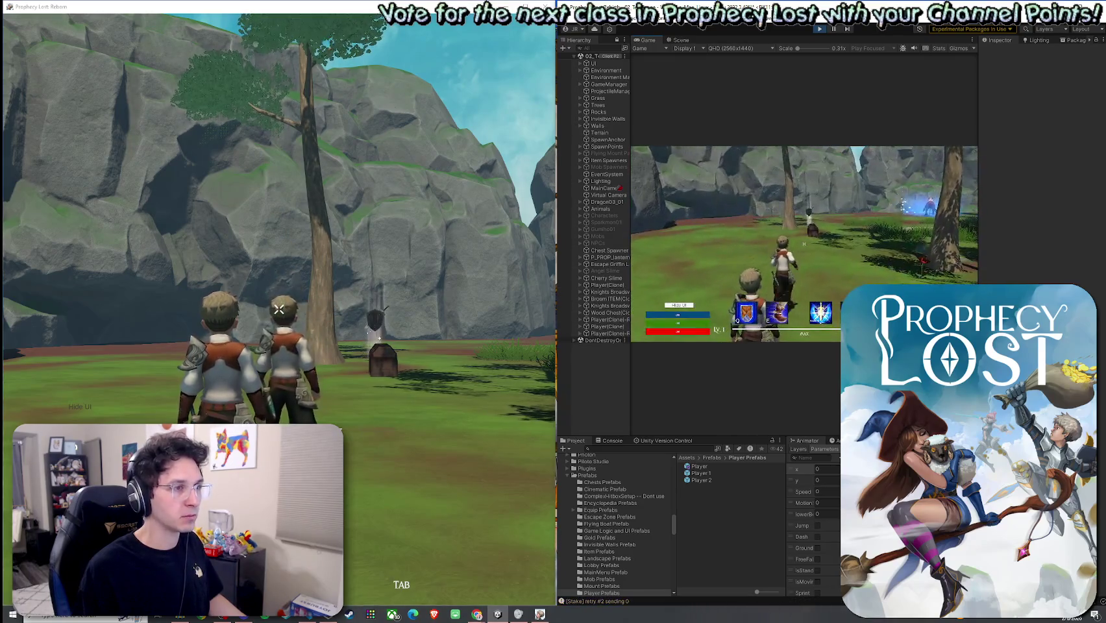
Run the editor's player to the chest and equip the sword from the inventory
key("w")
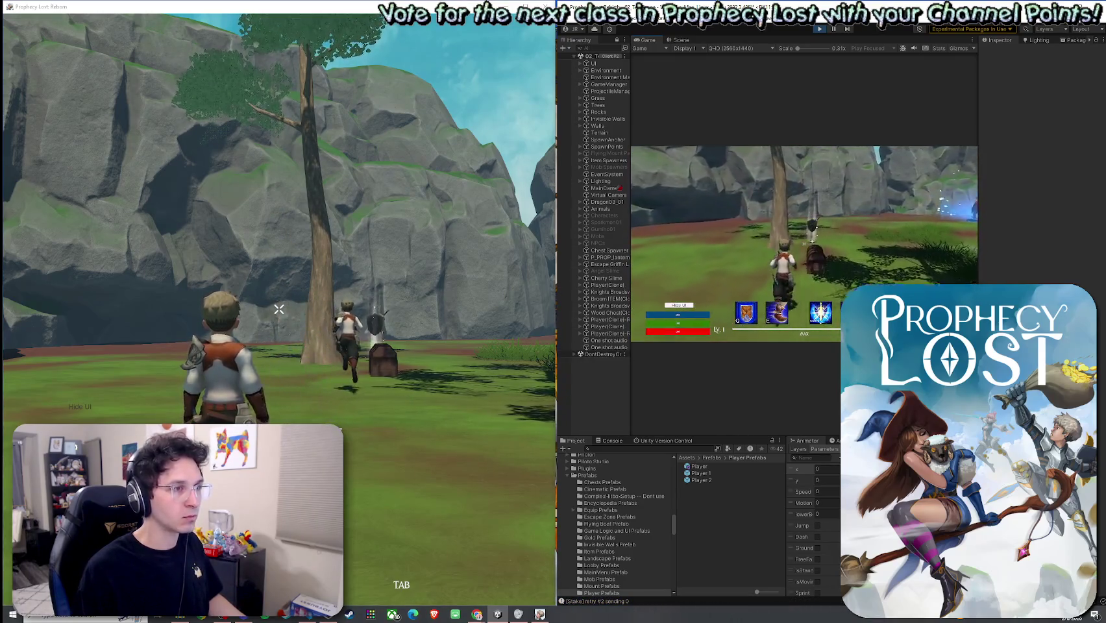
key("Tab")
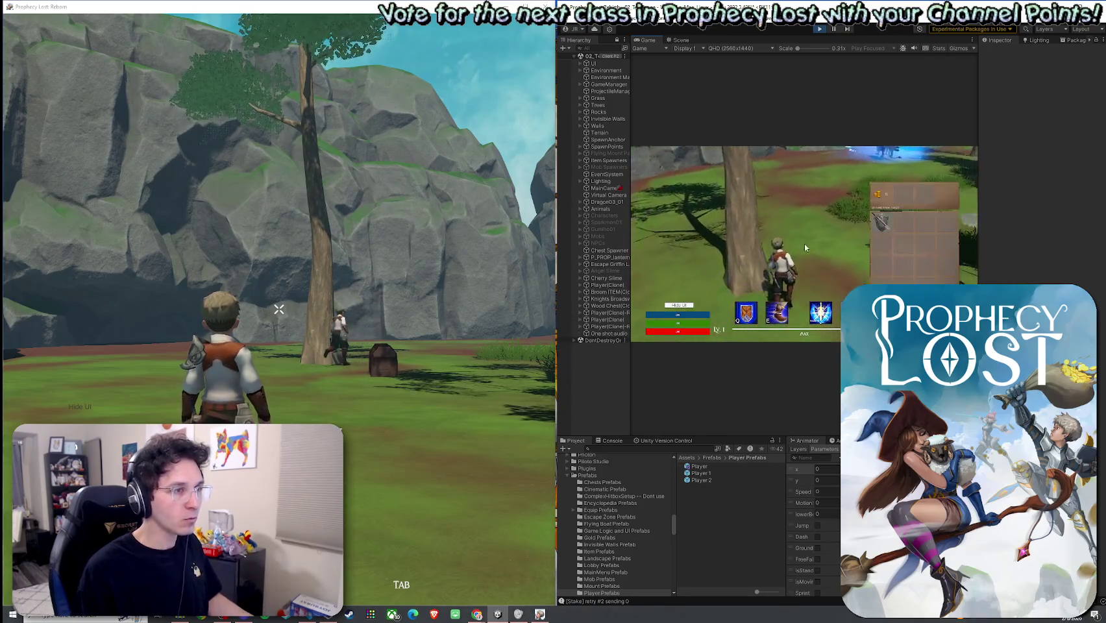
key("Tab")
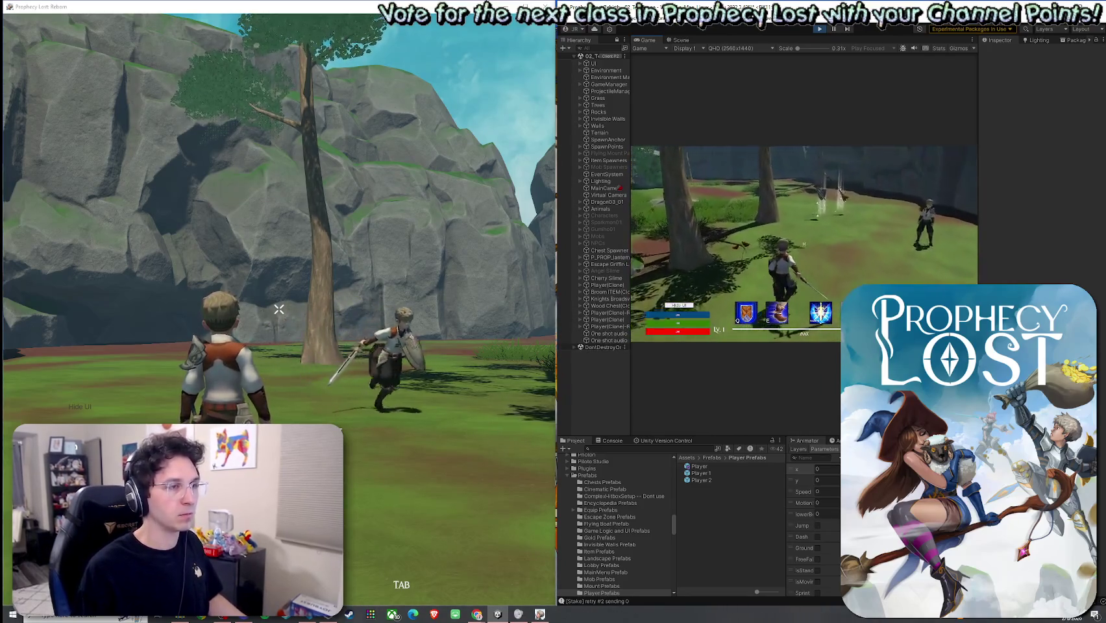
key("w")
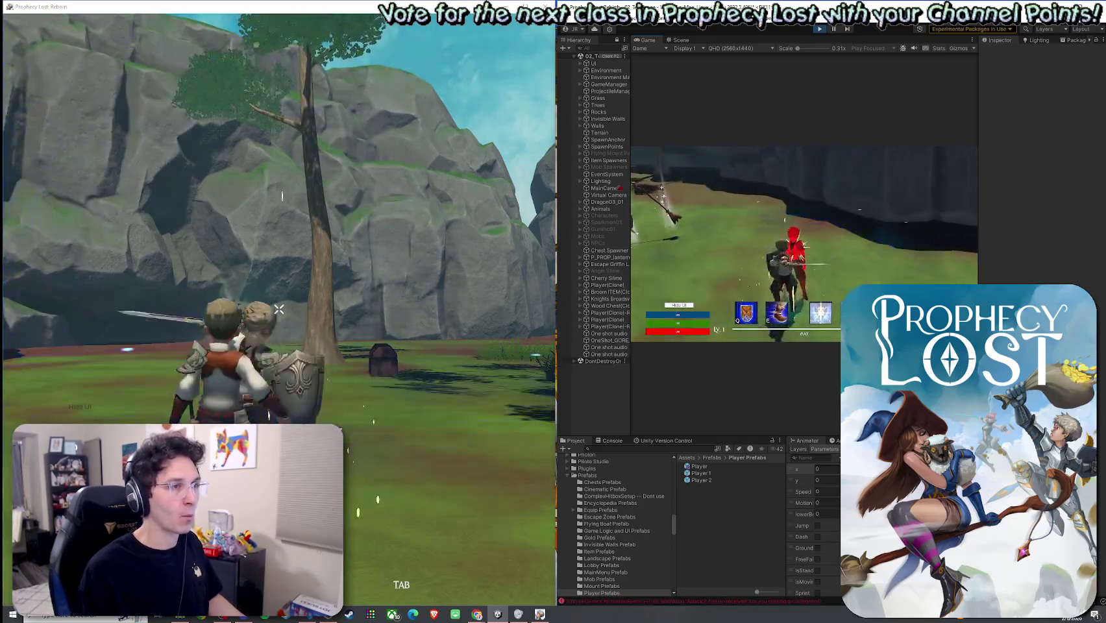
key("e")
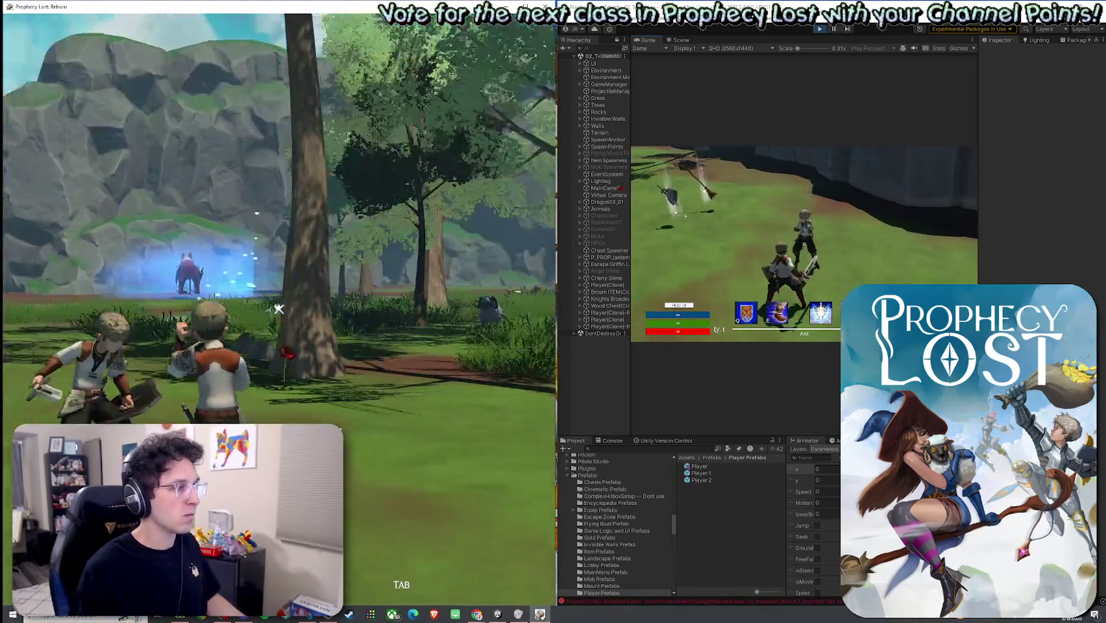
Strike the other player with several sword swings to trigger gore feedback
left_click(279, 309)
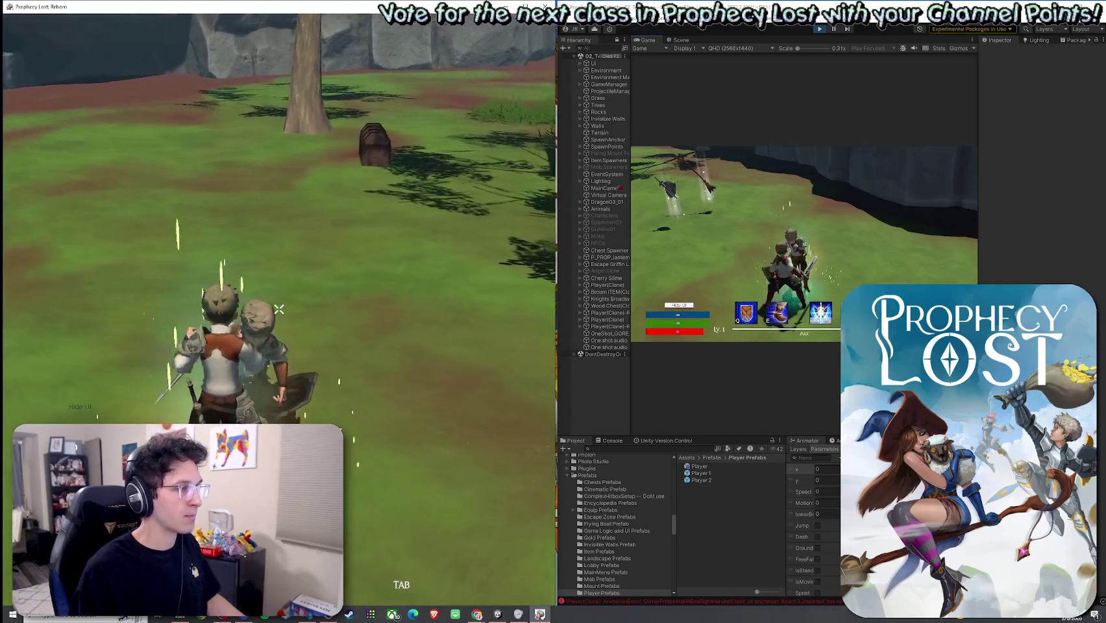
left_click(278, 309)
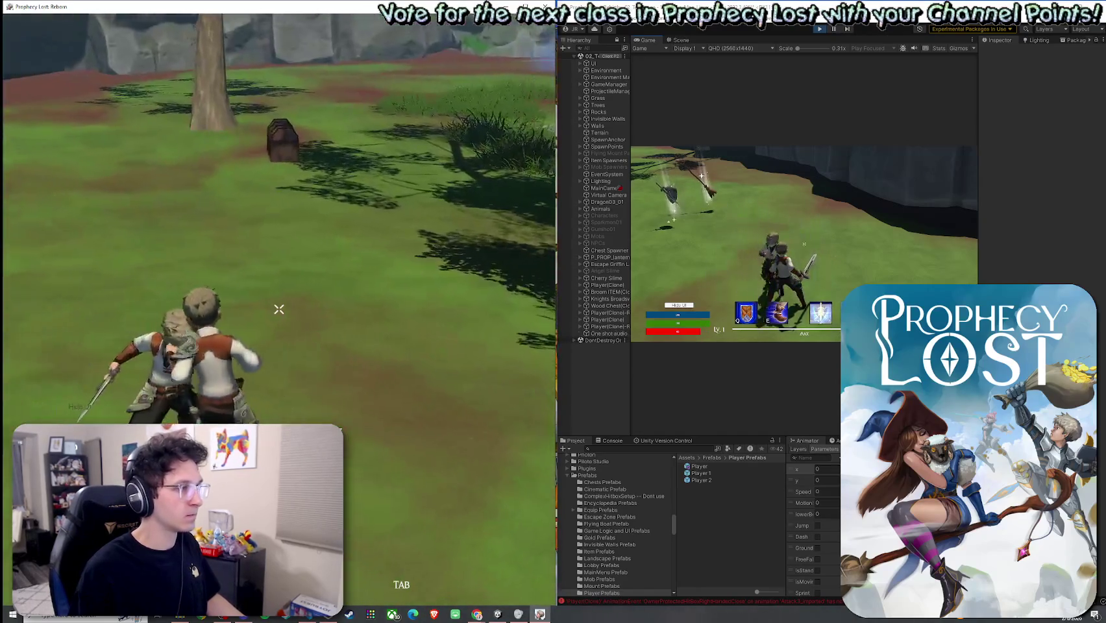
left_click(279, 309)
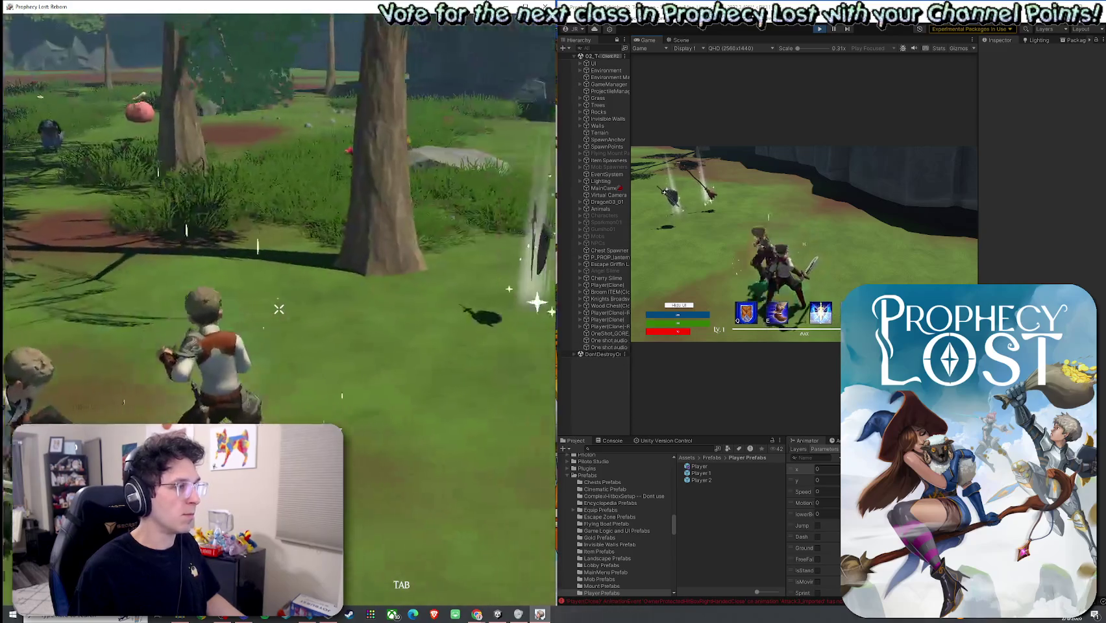
key("Escape")
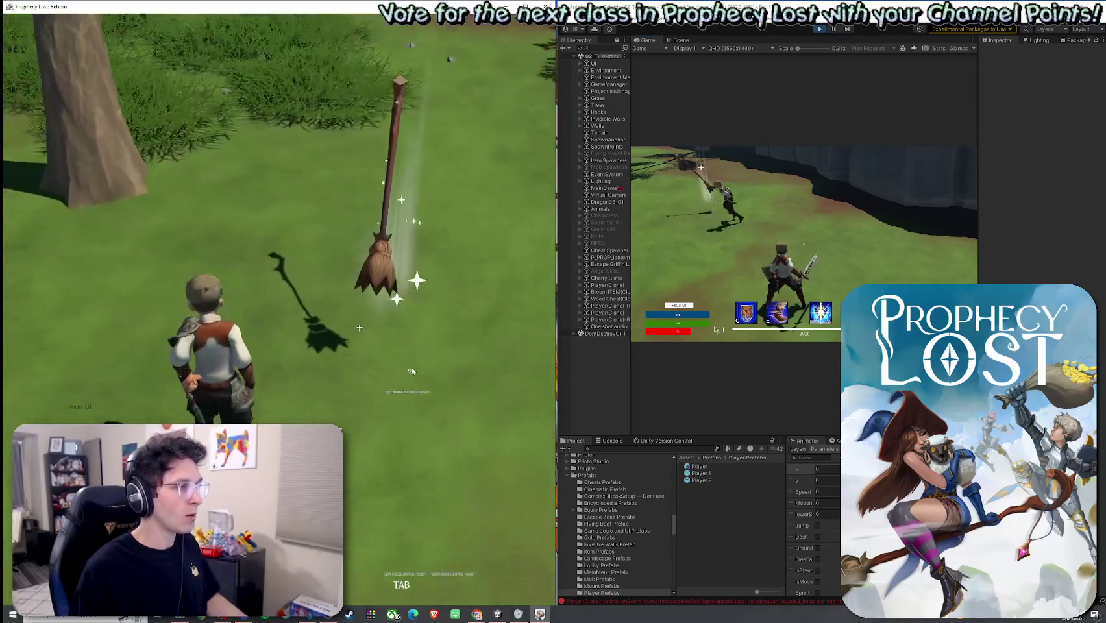
left_click(412, 387)
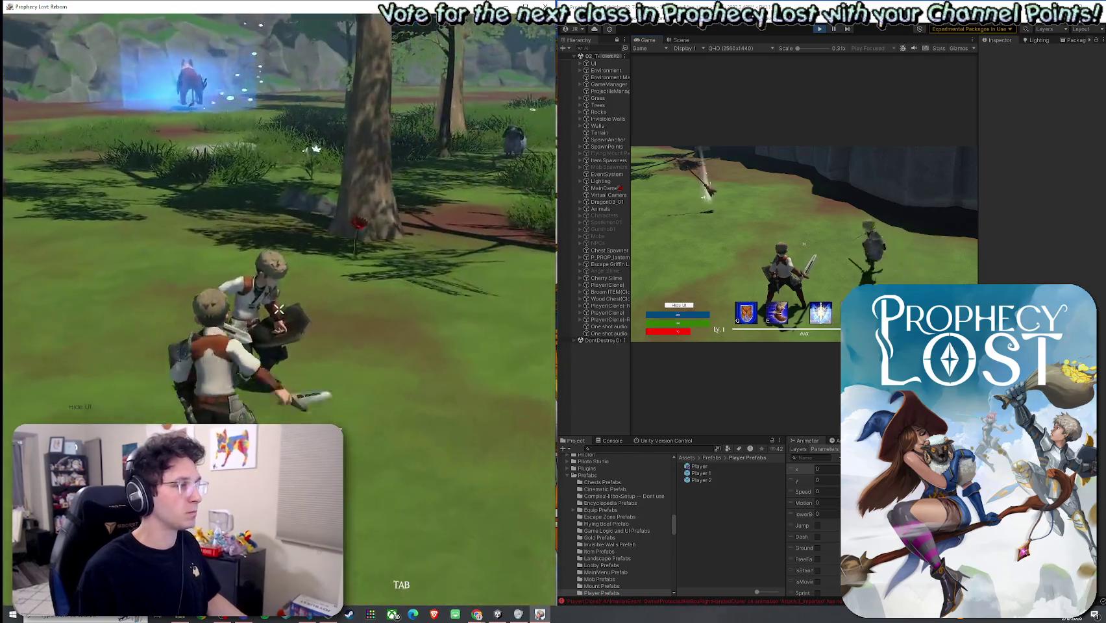
Keep slashing the opponent until the build's character dies, then quit the build
left_click(279, 309)
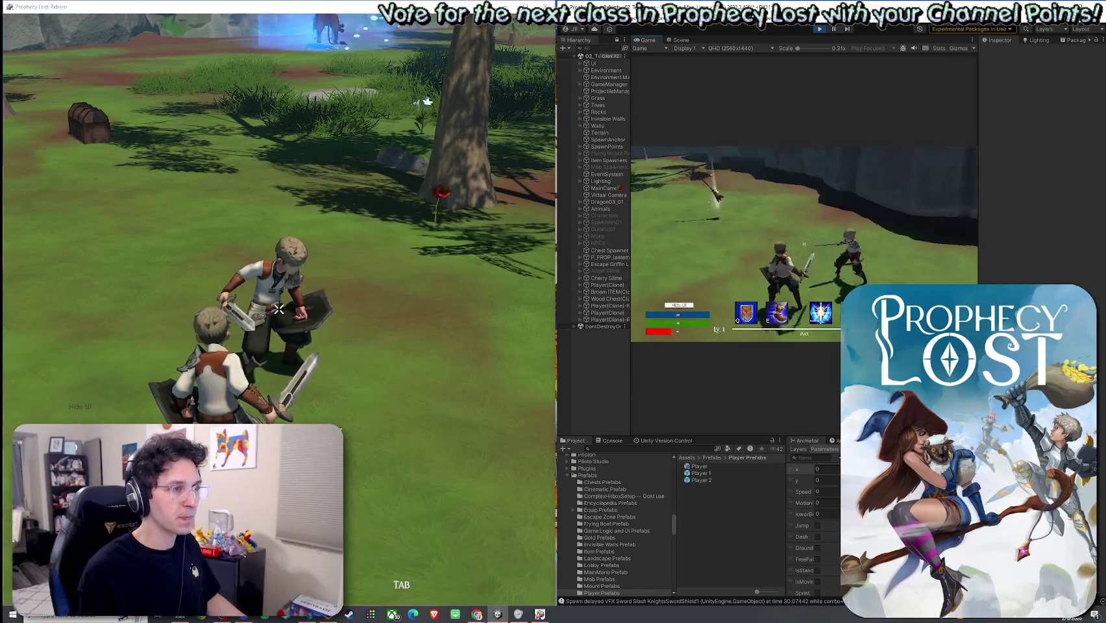
left_click(278, 309)
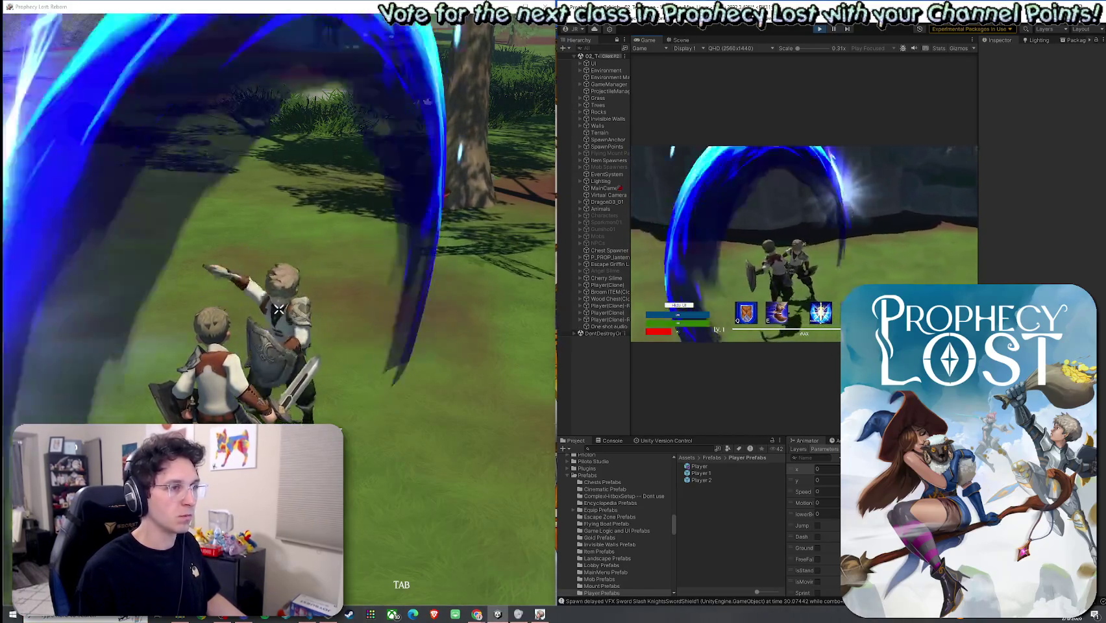
left_click(279, 309)
left_click(278, 309)
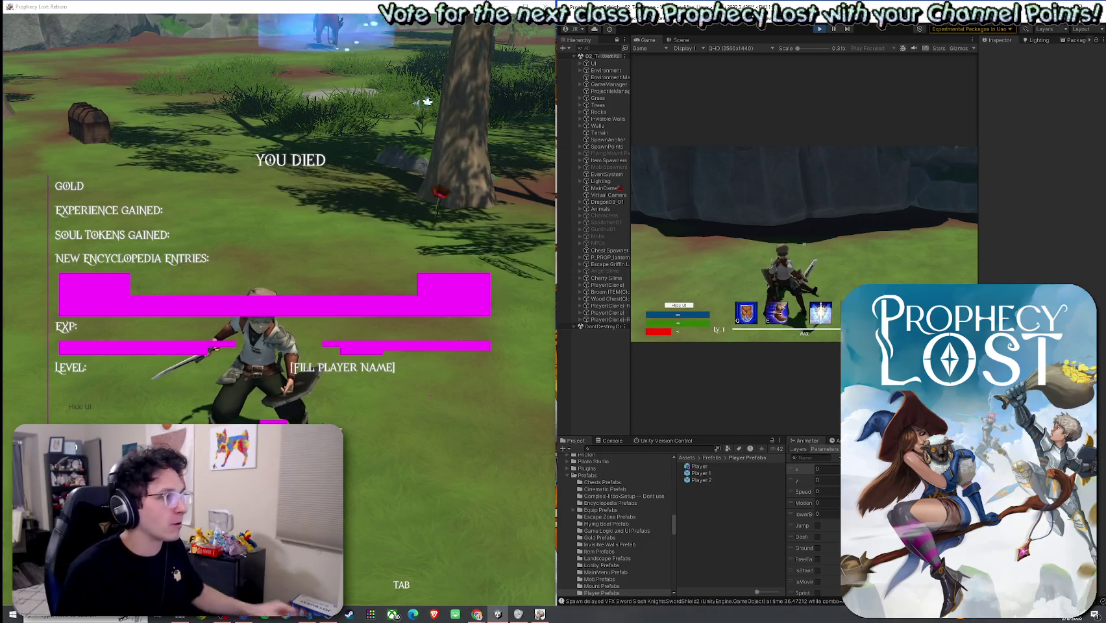
key("super")
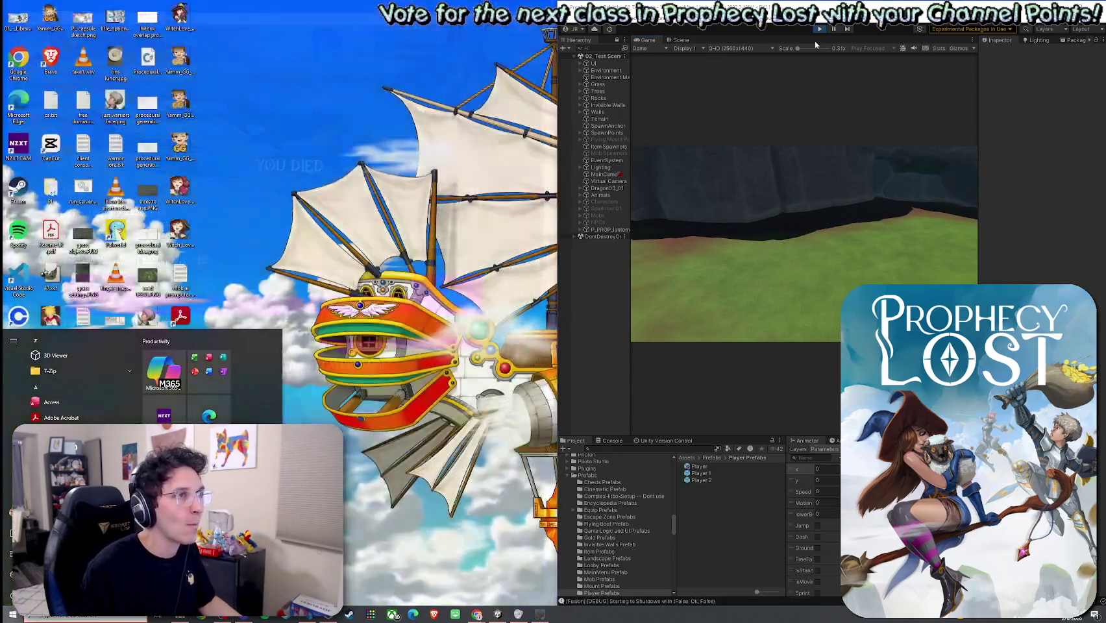
Bring the editor back full screen and open the Player prefab for editing
left_click(817, 44)
key("super+Up")
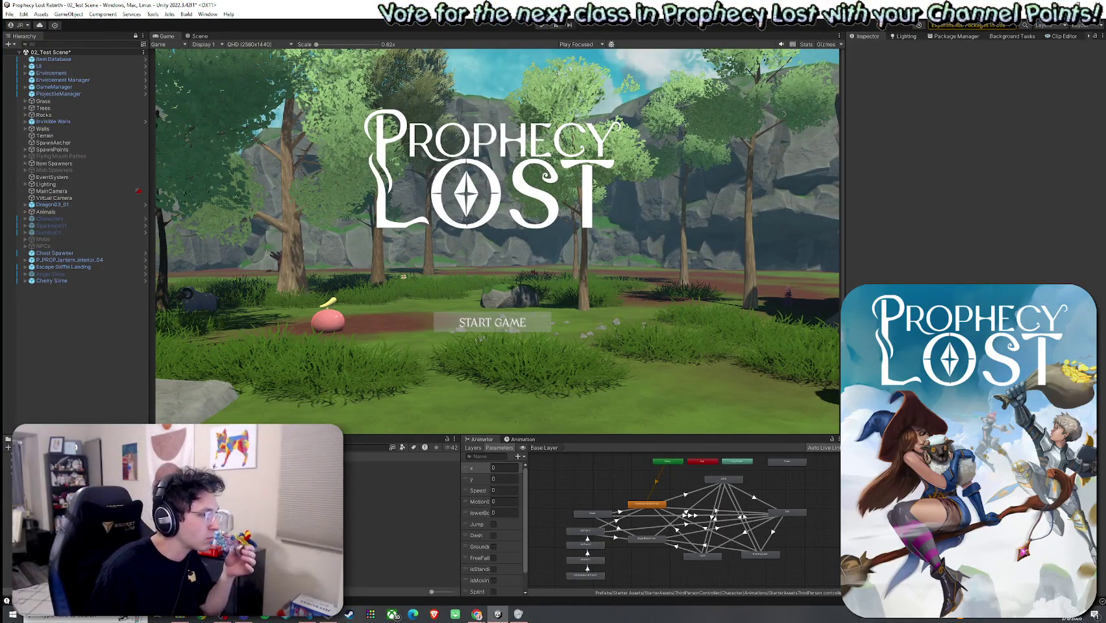
key("Return")
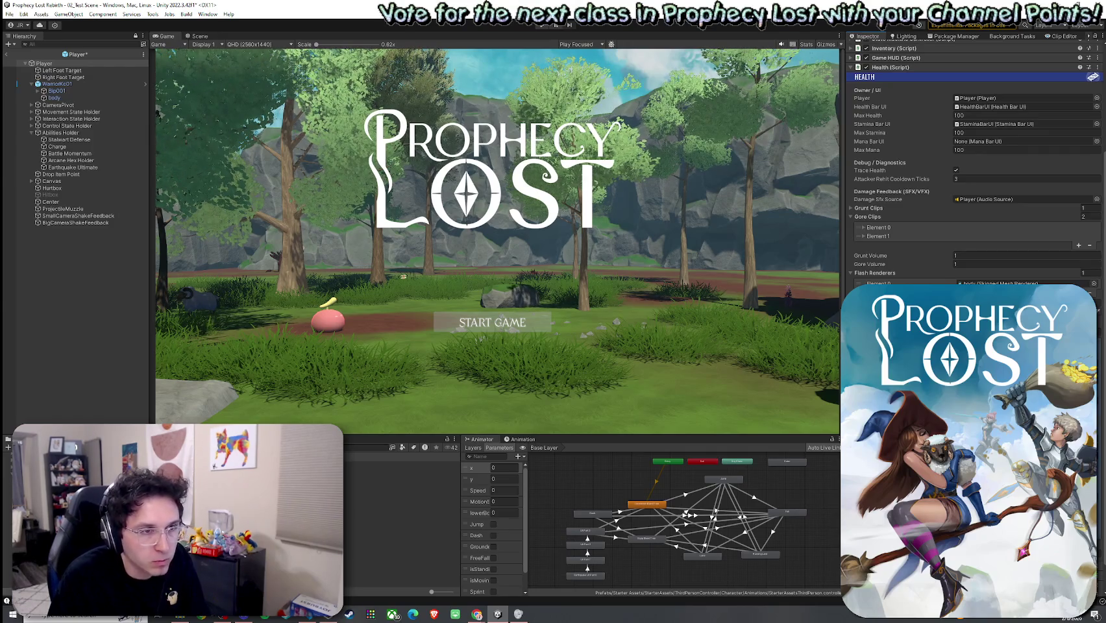
Save the Player prefab changes with Ctrl+S and clear the selection
key("ctrl+s")
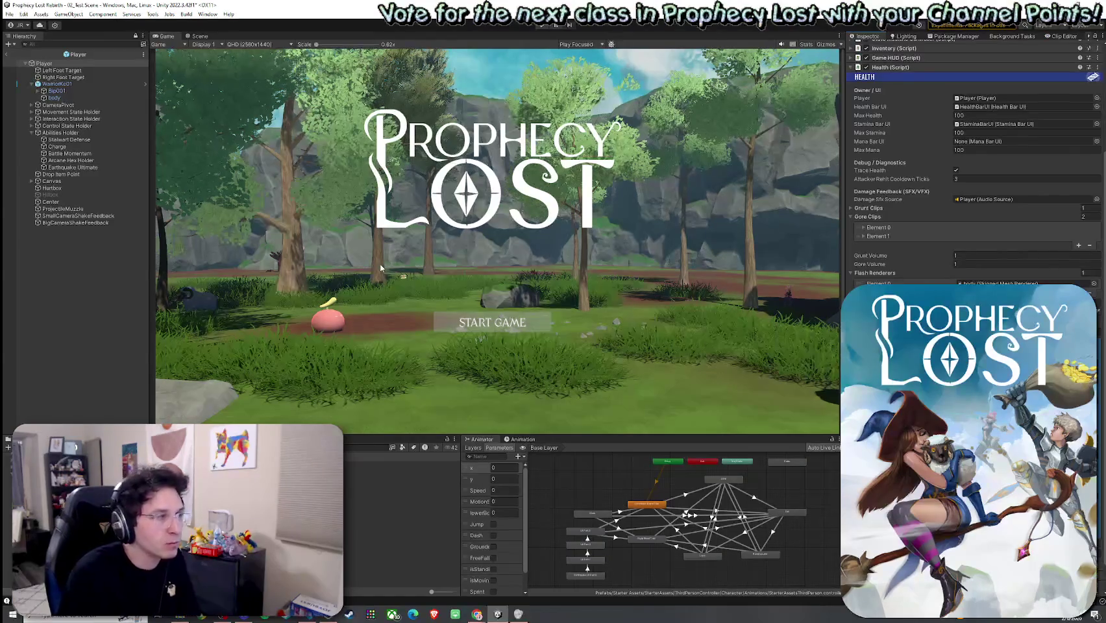
left_click(9, 14)
key("Escape")
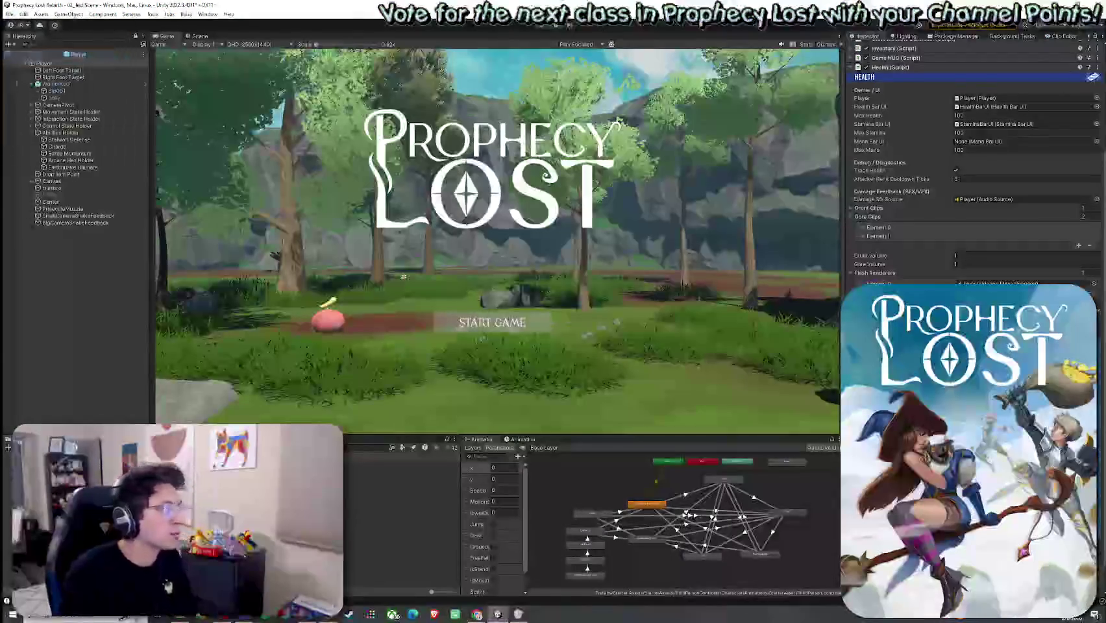
left_click(9, 14)
key("Escape")
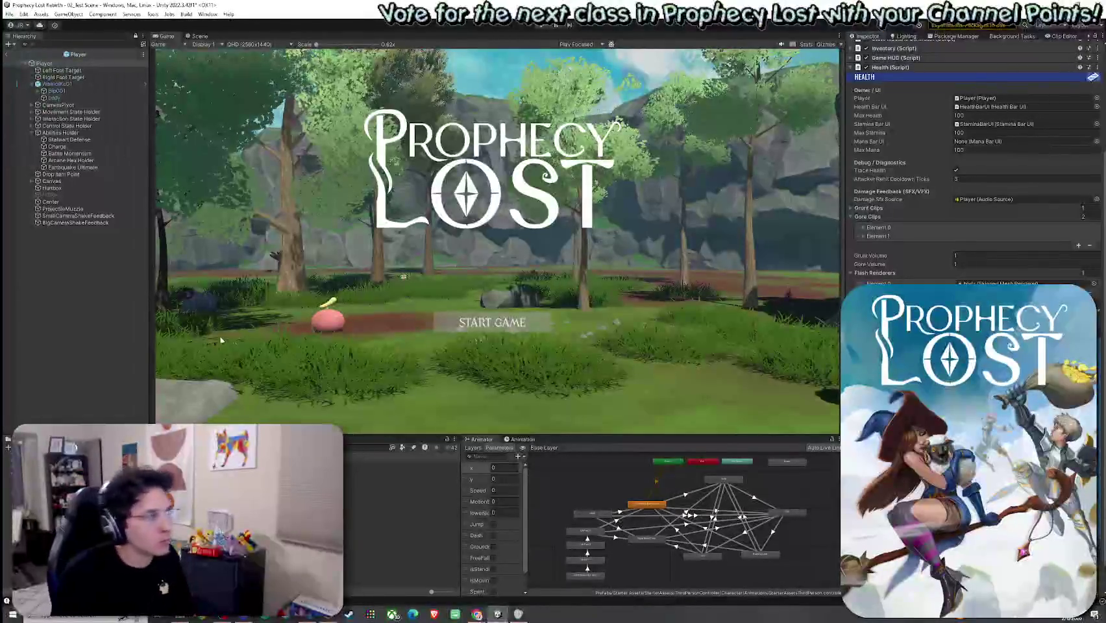
left_click(102, 305)
Return from the Player prefab to the 02_Test Scene, save it, and launch Play
left_click(7, 54)
left_click(9, 14)
key("Escape")
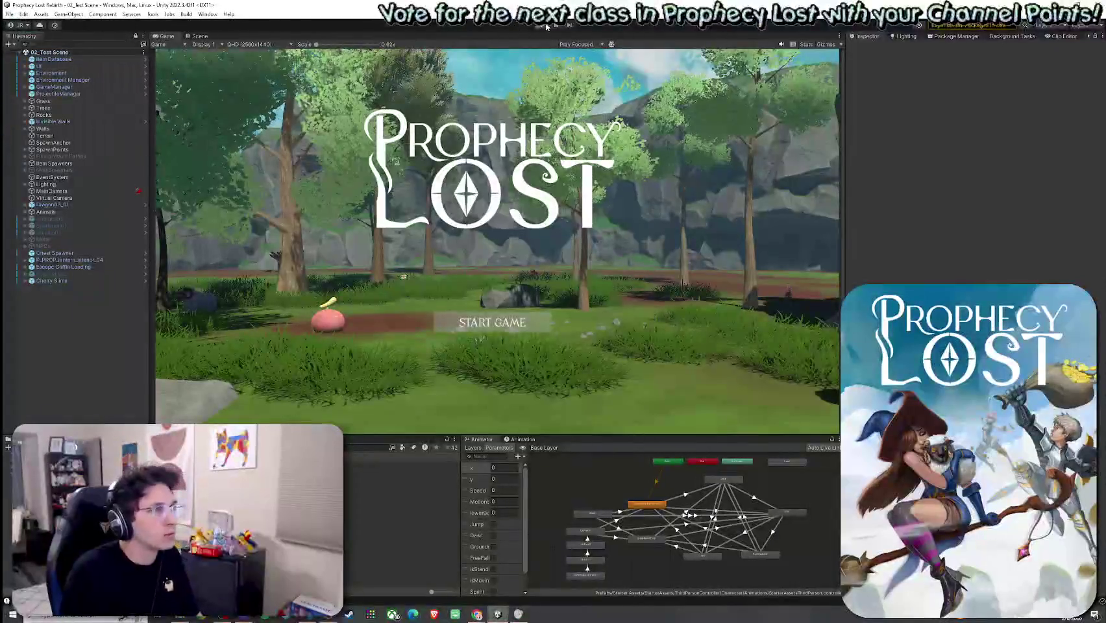
left_click(546, 26)
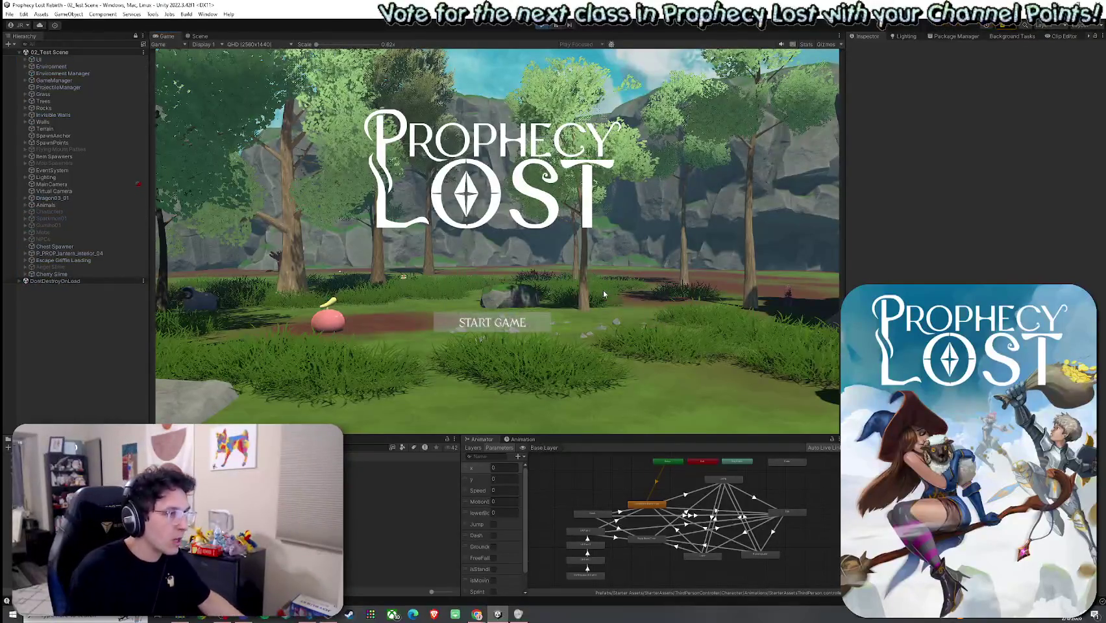
Start the game and run past the cliff and forest toward the open meadow
left_click(522, 323)
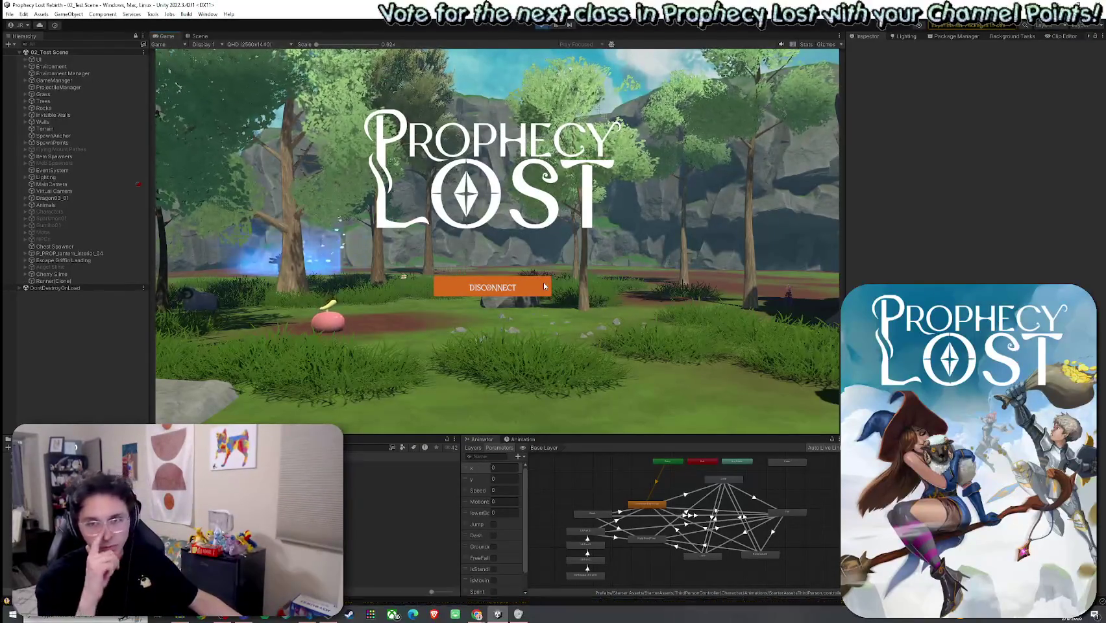
key("w")
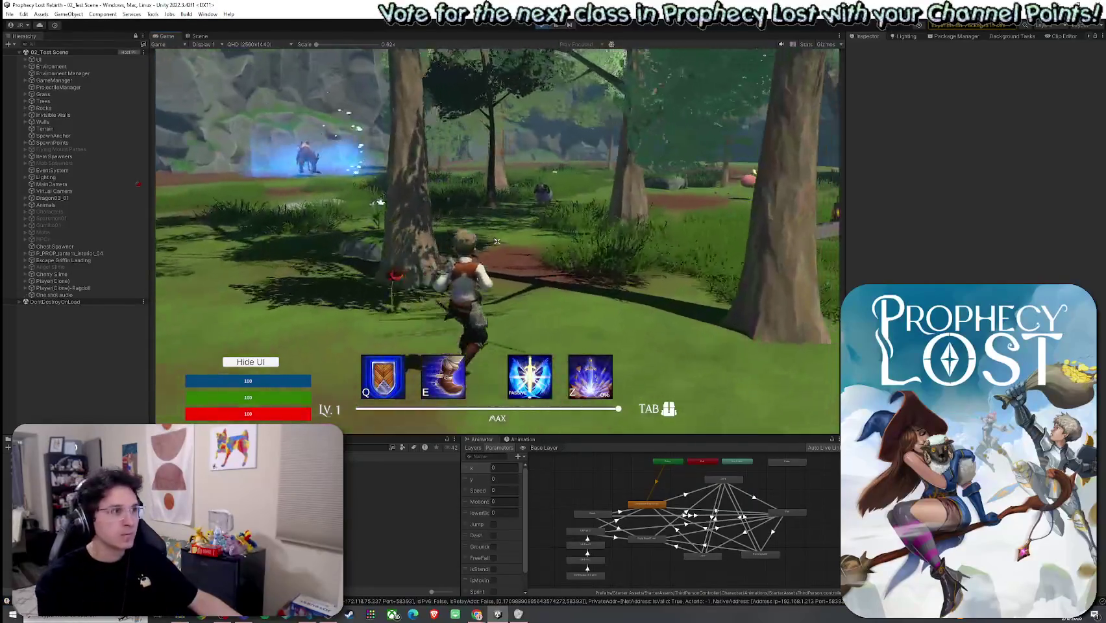
key("w")
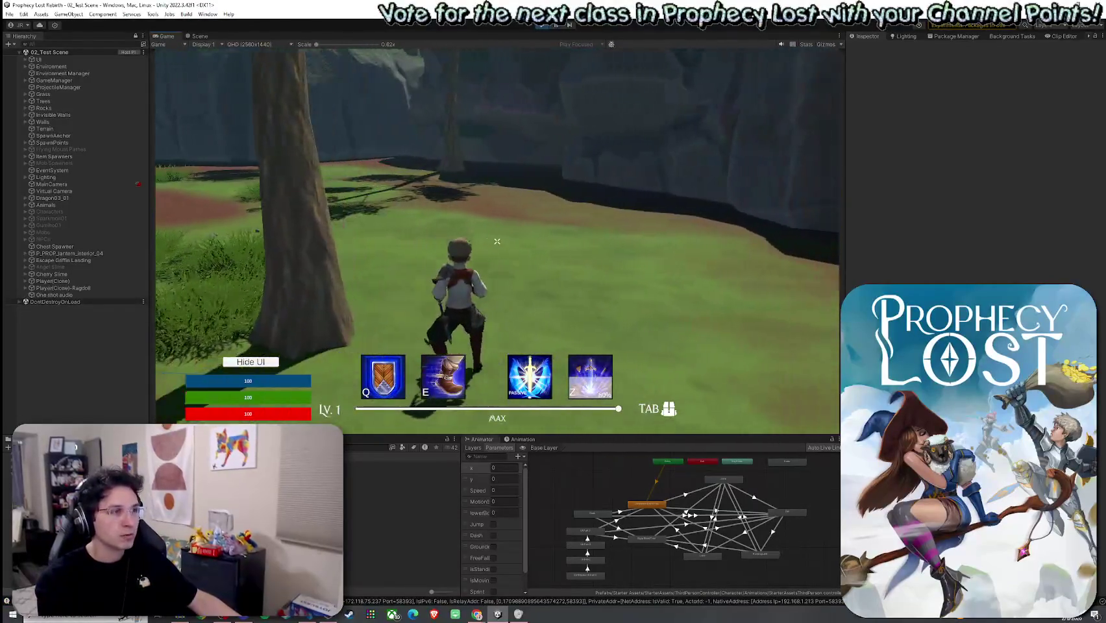
key("w")
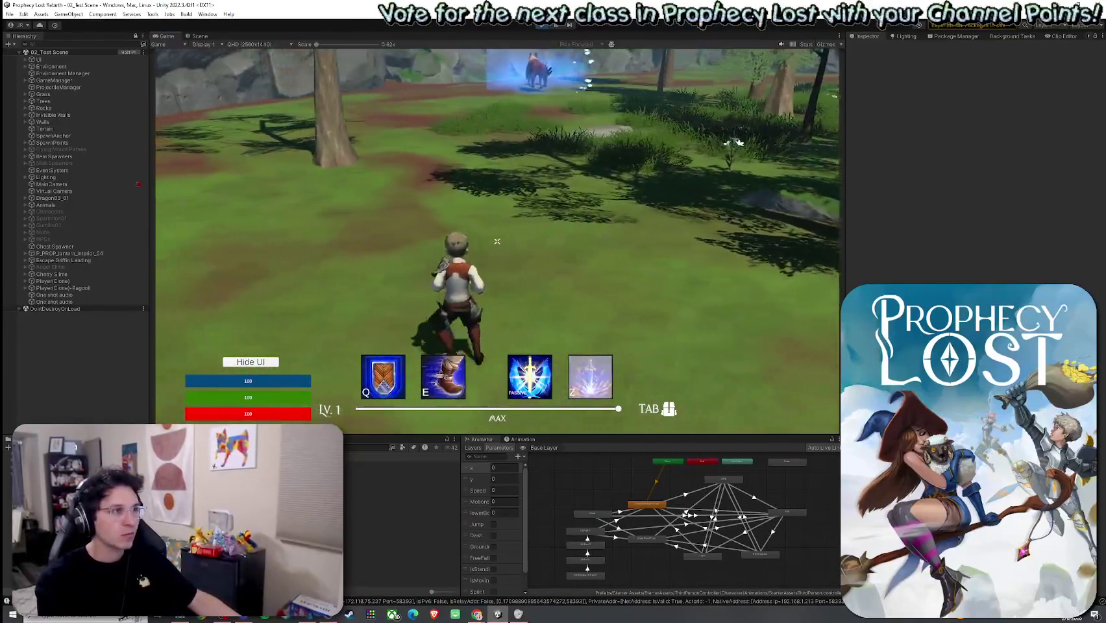
key("w")
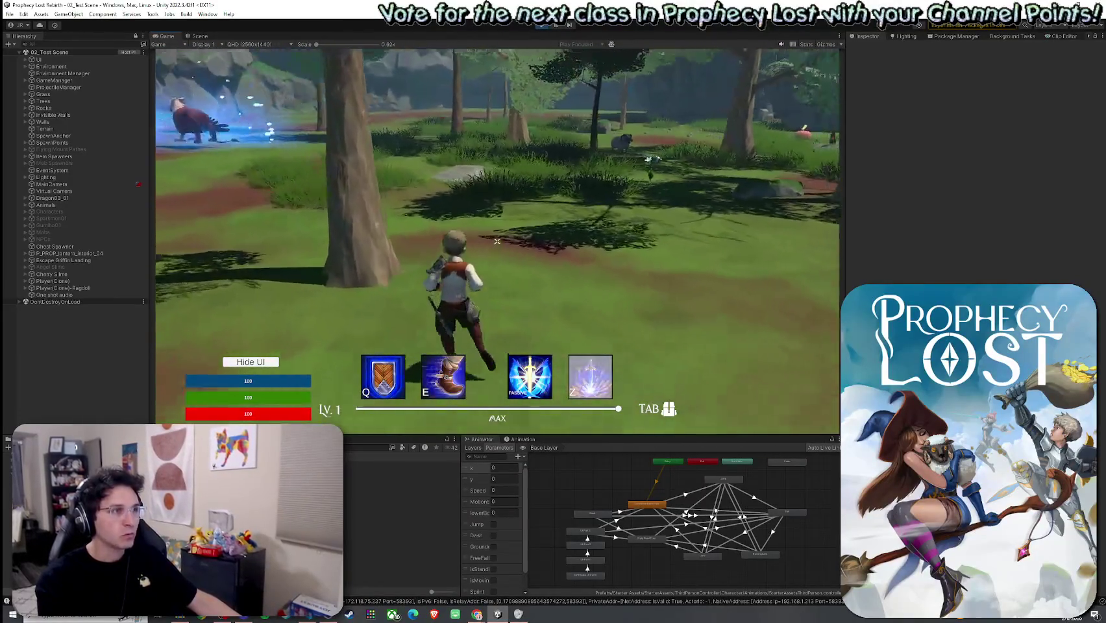
key("w")
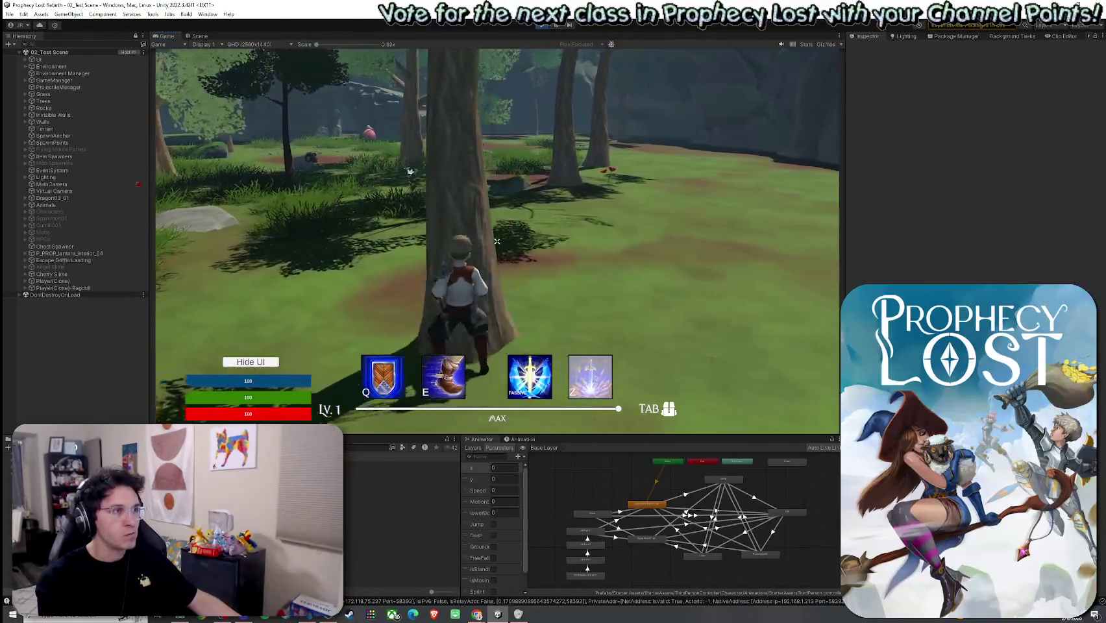
Swing a sword combo and attack the pink slime, taking damage
left_click(496, 241)
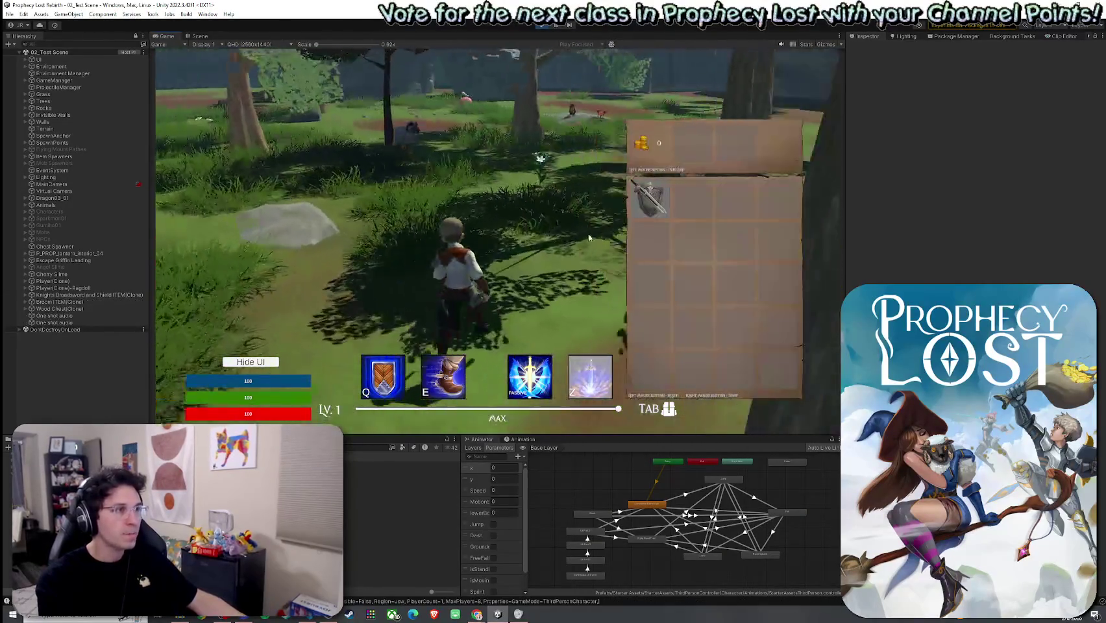
left_click(496, 241)
left_click(496, 241)
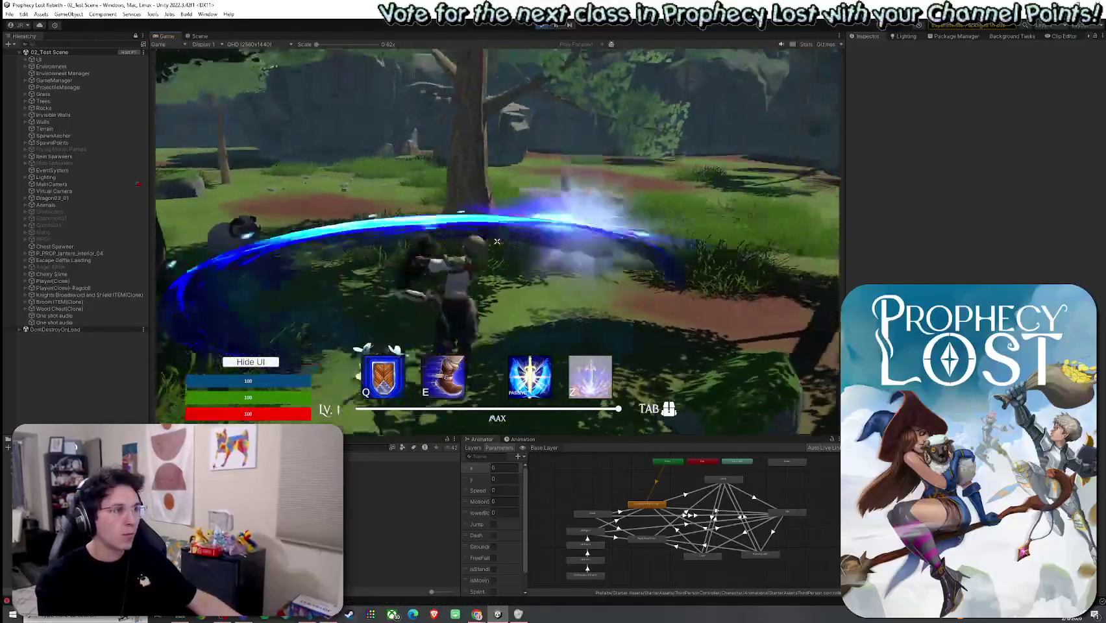
left_click(496, 242)
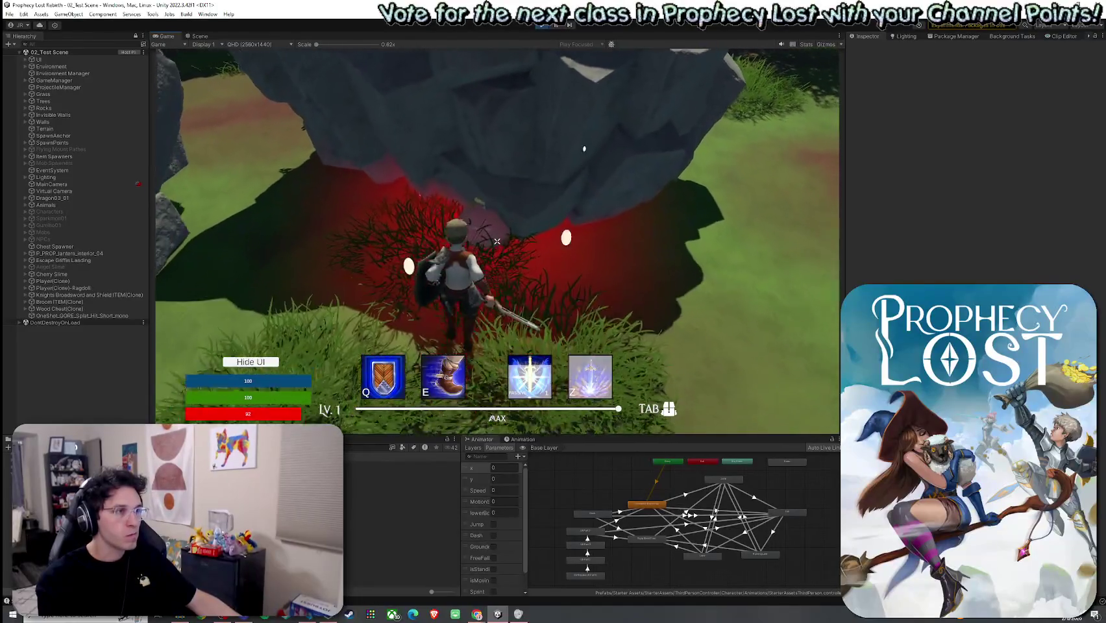
left_click(497, 242)
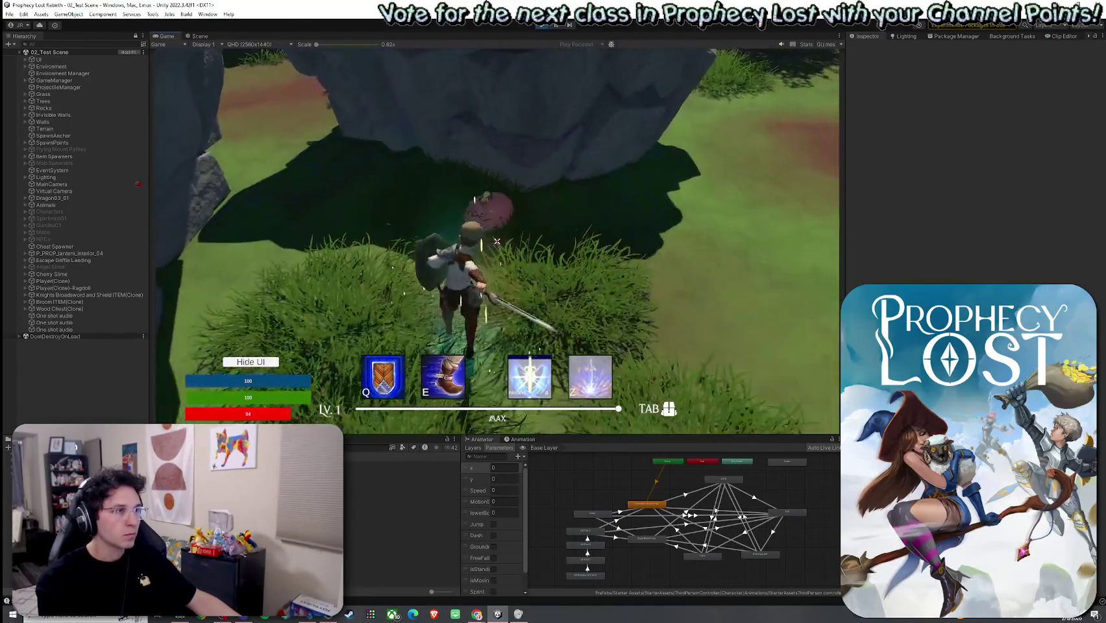
Reach the glowing griffin, escape to the safehouse, and return to the menu
key("w")
key("w")
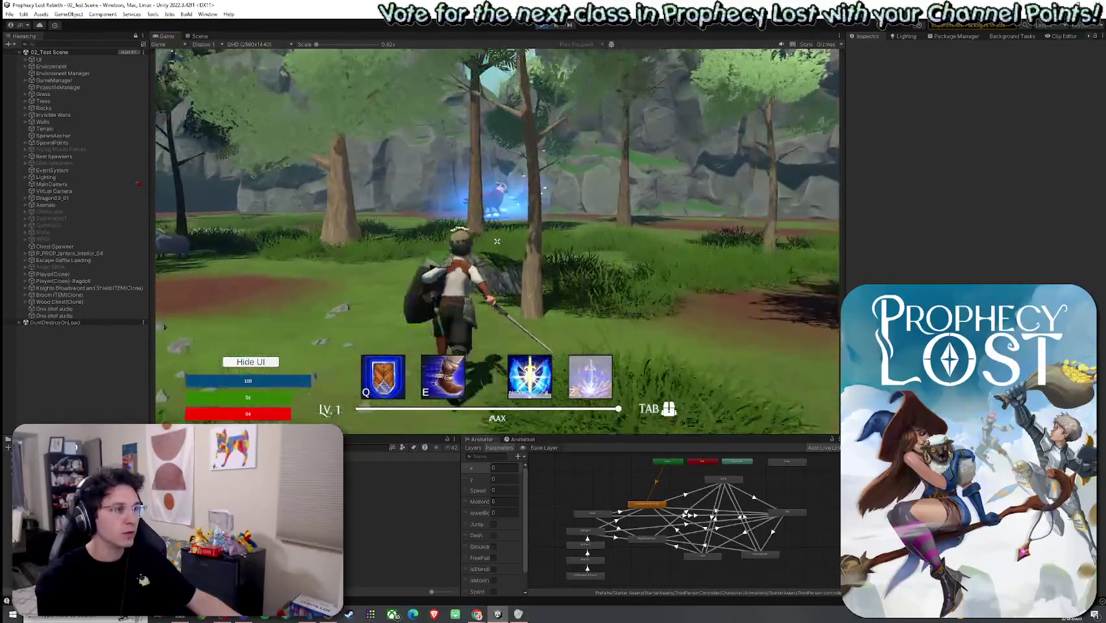
left_click(497, 242)
key("w")
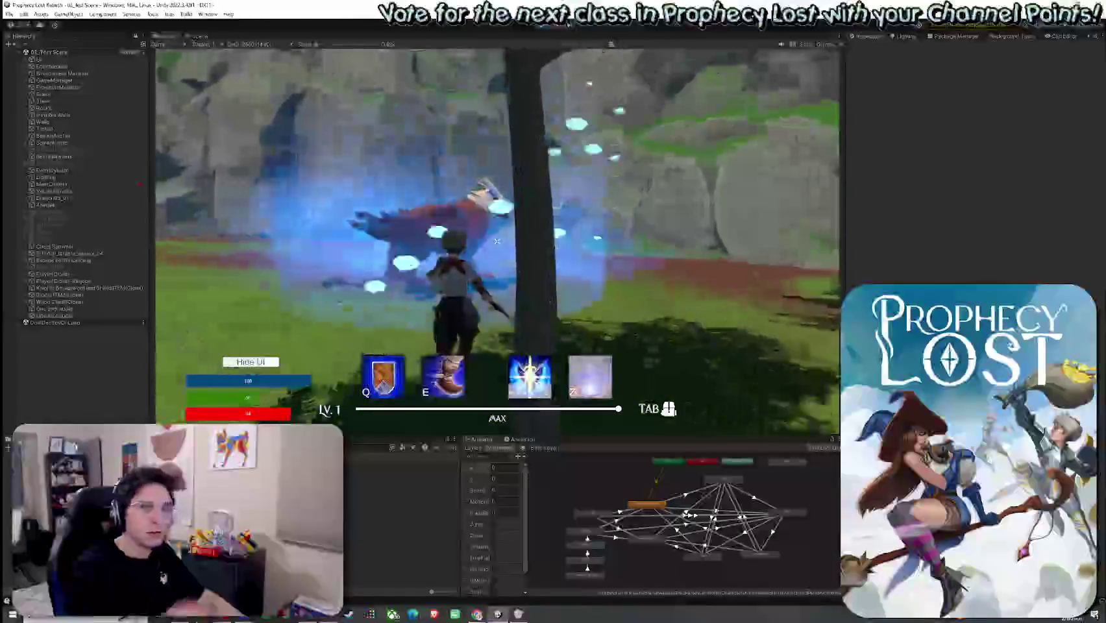
key("f")
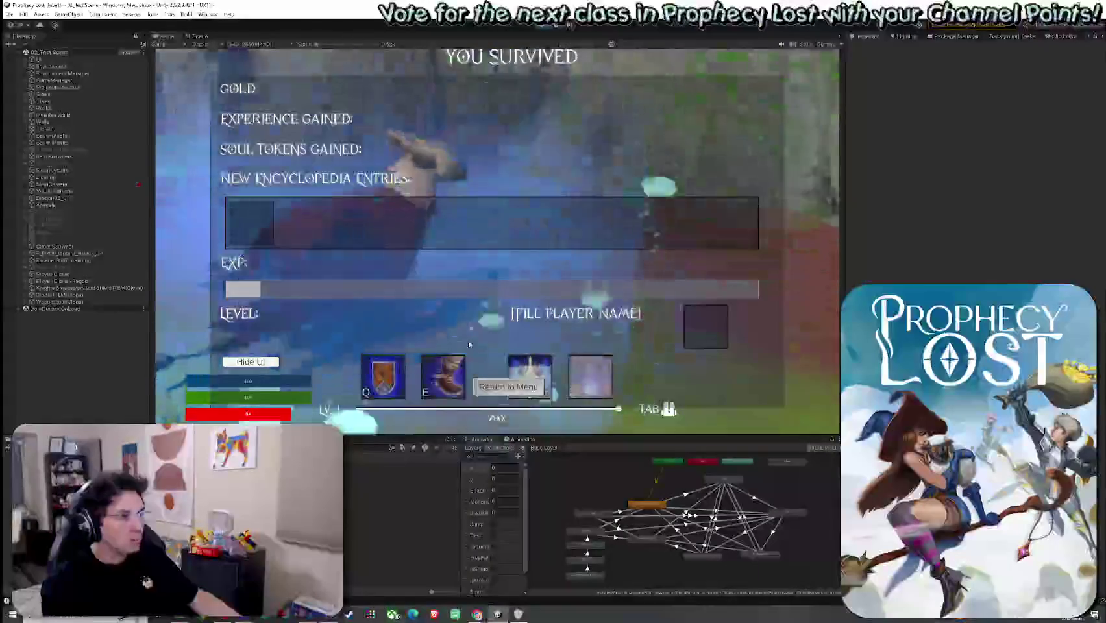
left_click(504, 388)
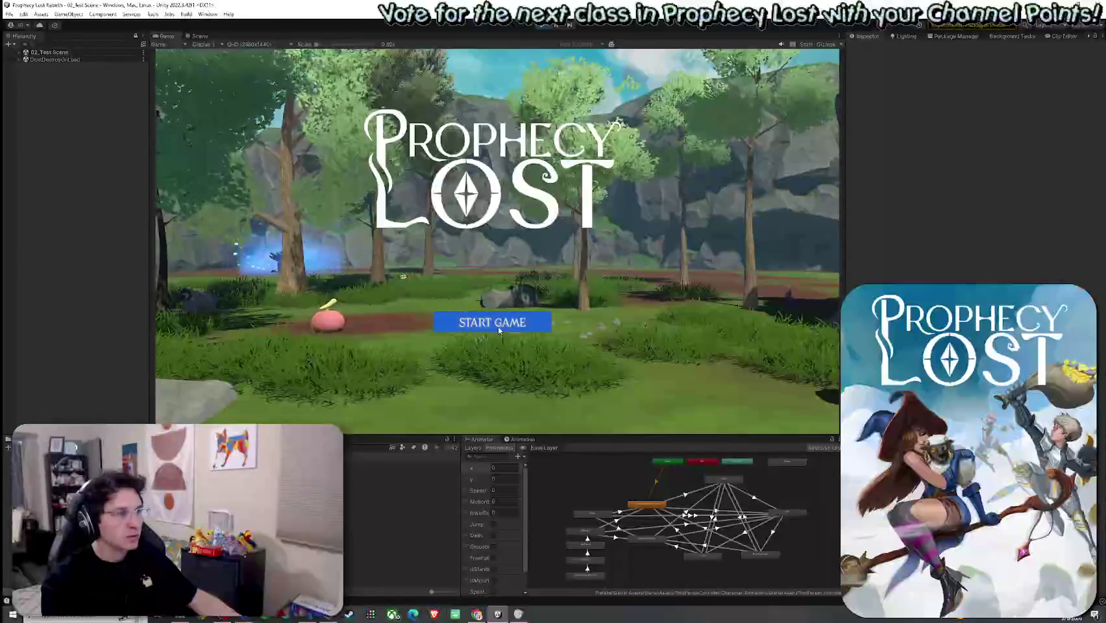
Start a new round, attack, toggle the inventory, die to the pink slime, and leave the results screen
left_click(542, 325)
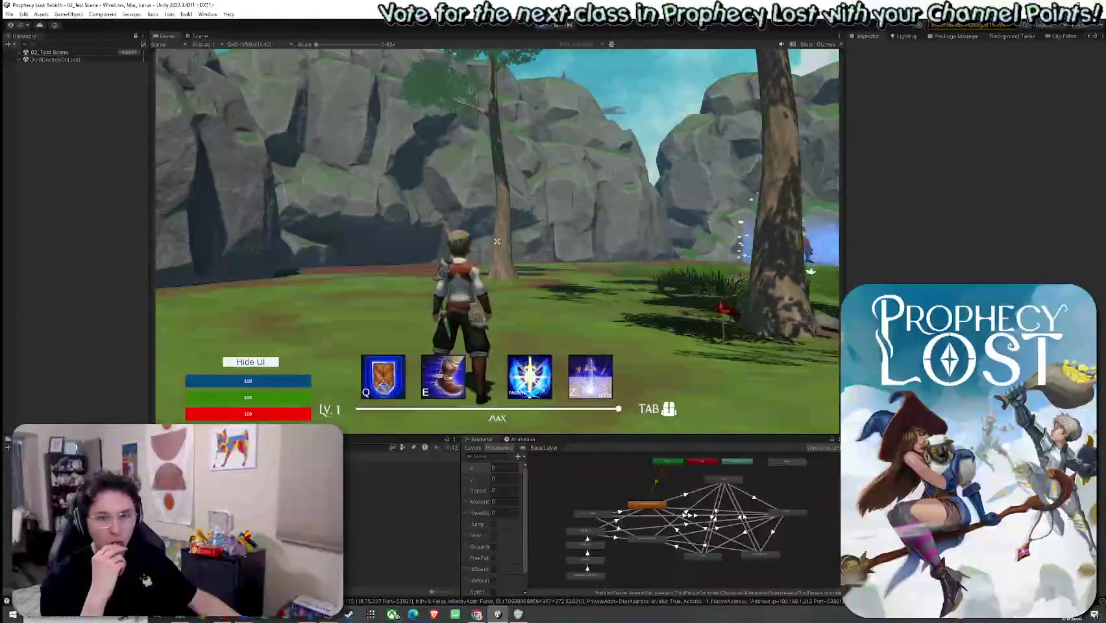
key("w")
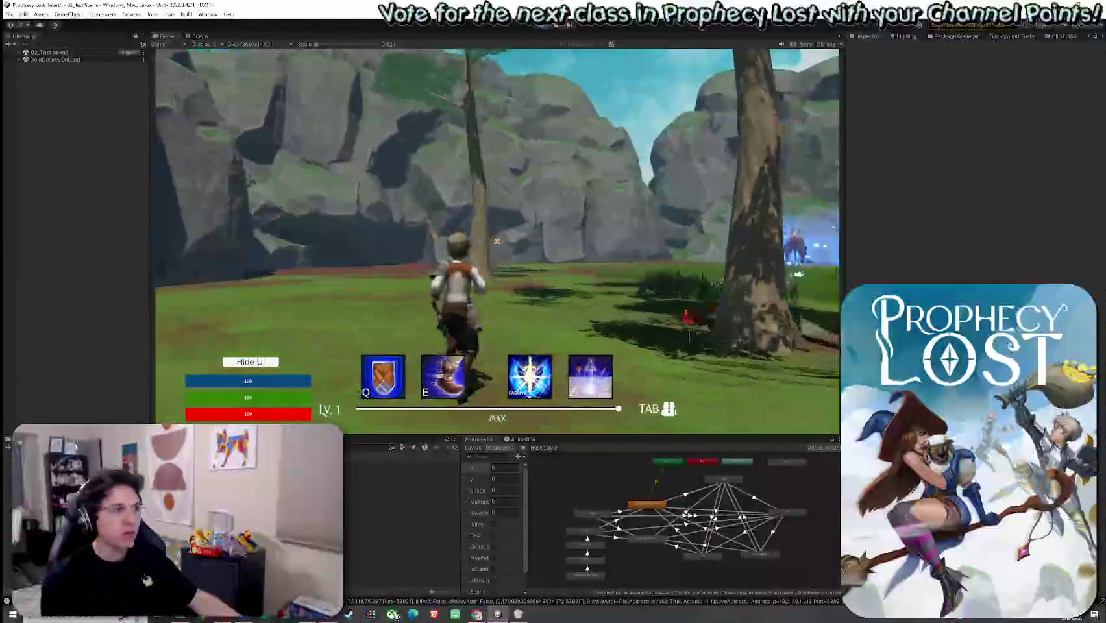
key("w")
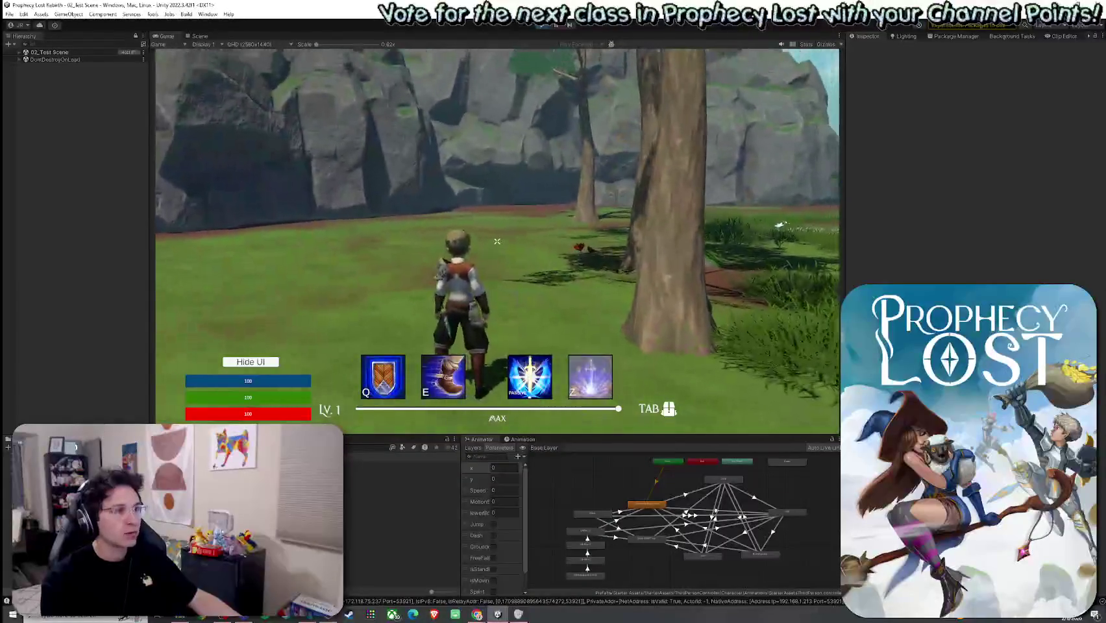
left_click(497, 241)
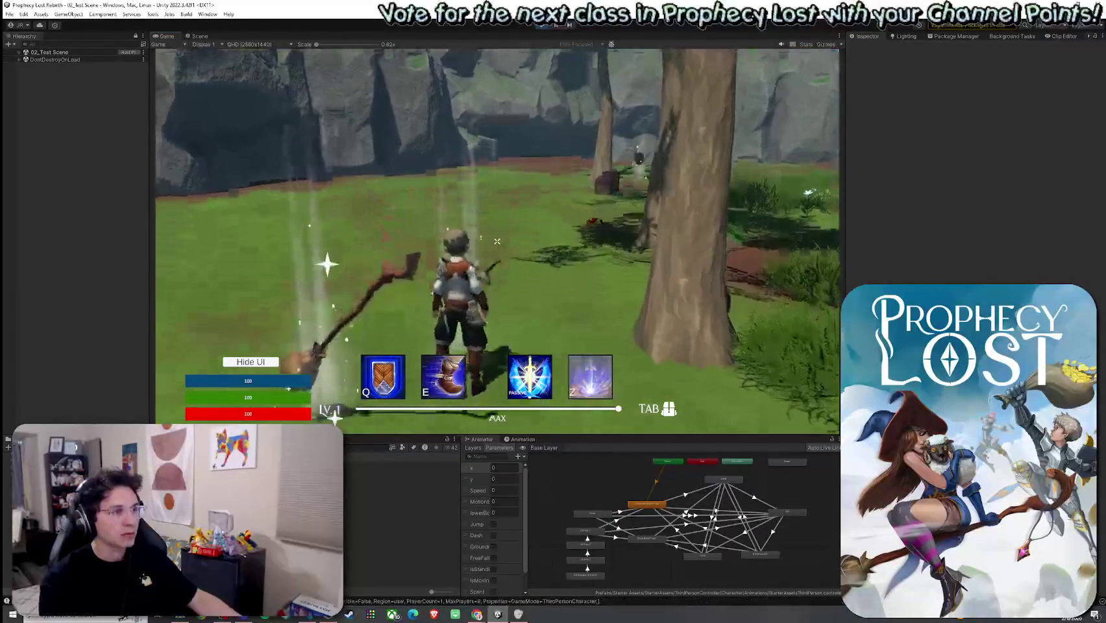
key("Tab")
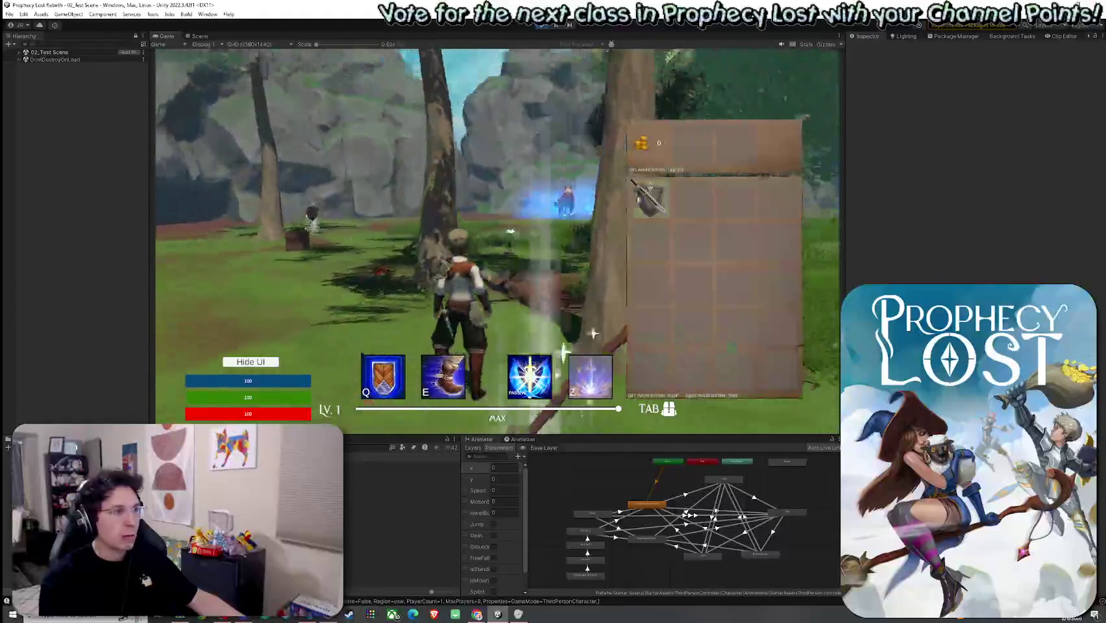
key("Tab")
key("w")
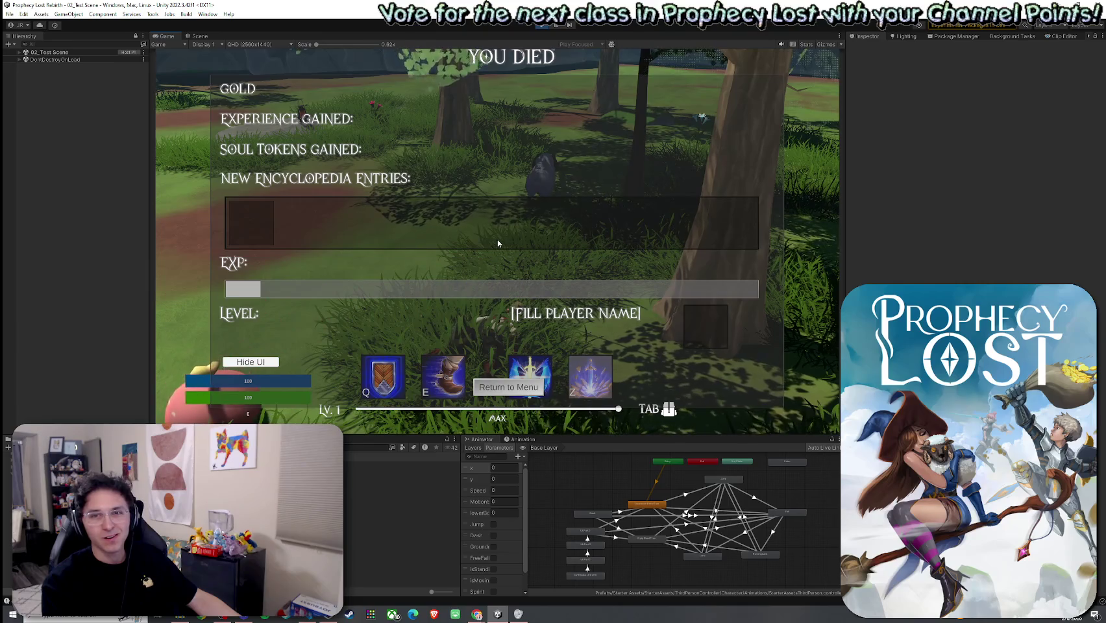
left_click(510, 388)
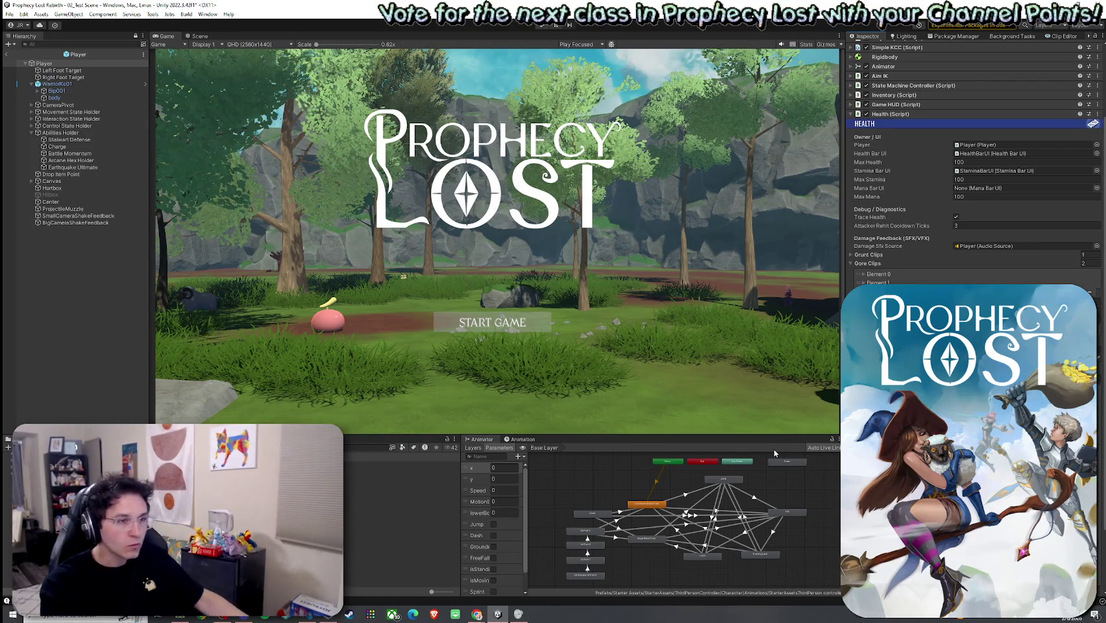
Select the VOX Male Death Yell clip in the Project panel and save
left_click(9, 14)
key("Escape")
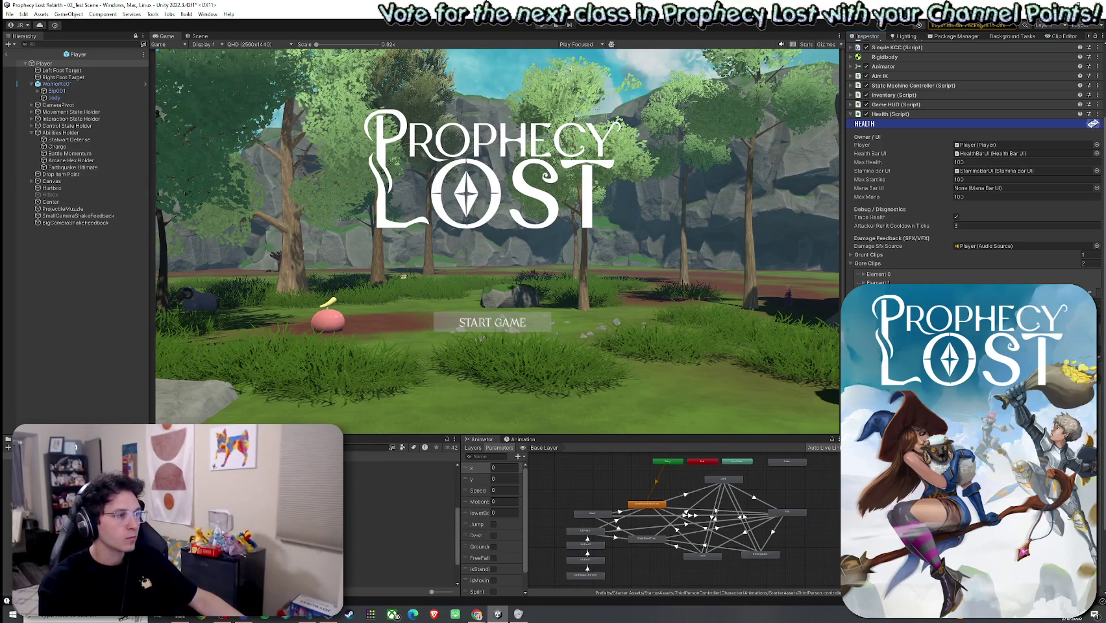
left_click(396, 524)
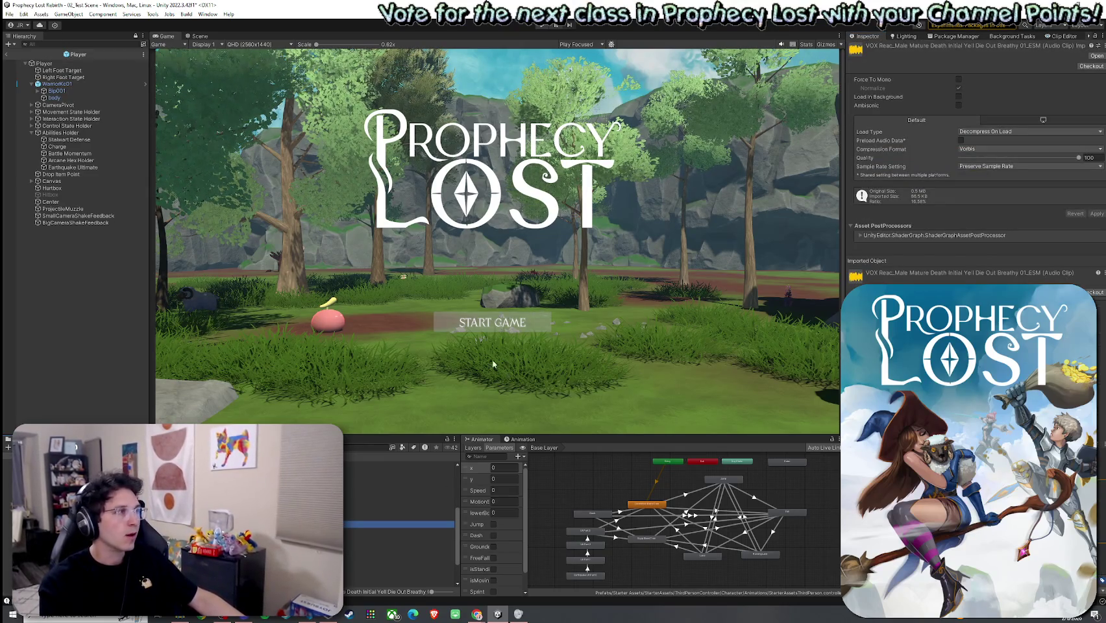
left_click(9, 14)
left_click(26, 56)
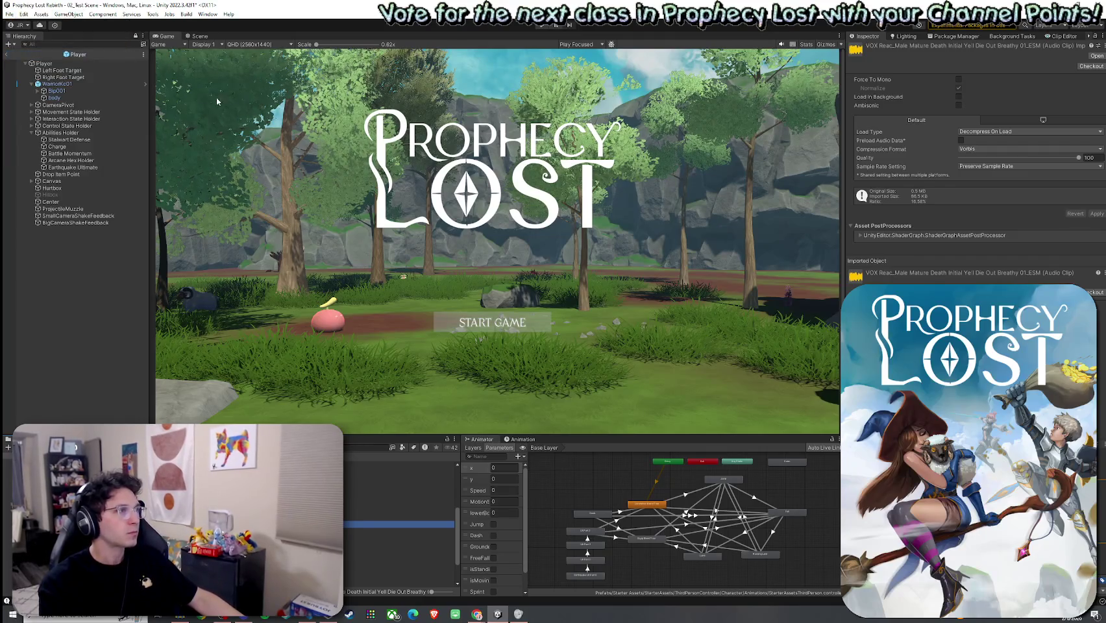
Click into the Project search field and open its label and type filters
left_click(367, 448)
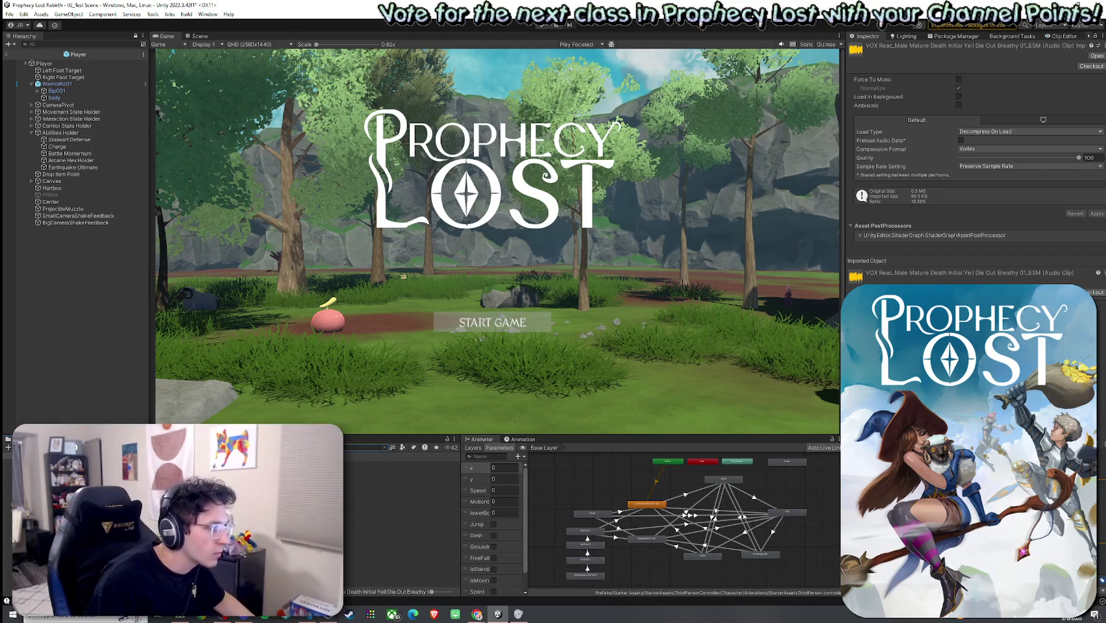
left_click(412, 448)
left_click(403, 447)
left_click(404, 449)
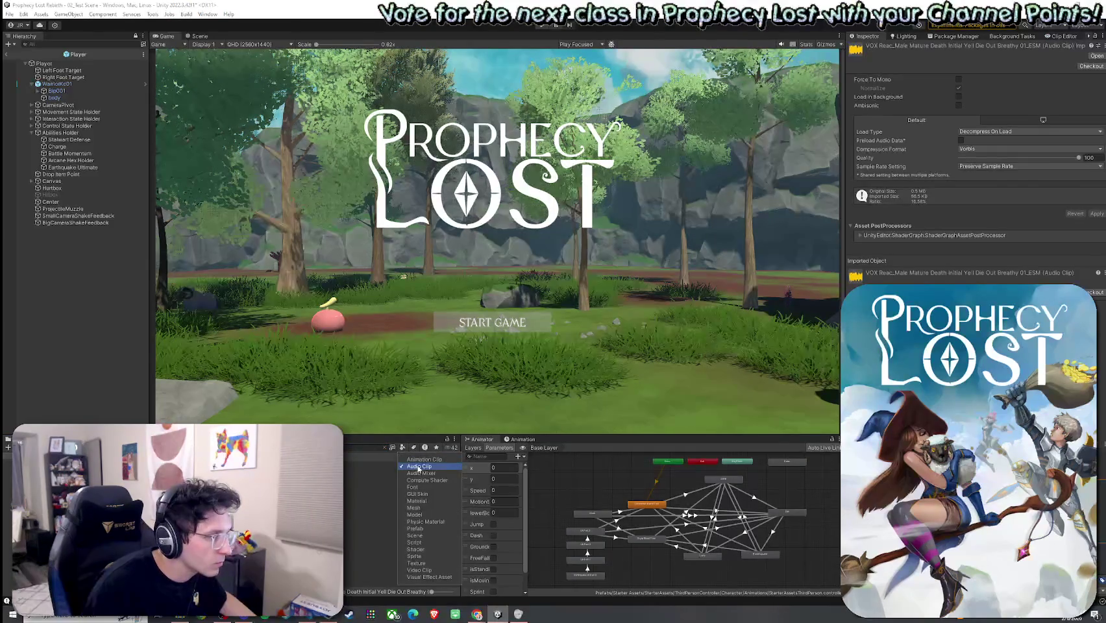
Filter to Audio Clip and preview the BLUNT_Swing_Hit_Wood, HAMMER_Hit_Body and armor hit clips
left_click(419, 466)
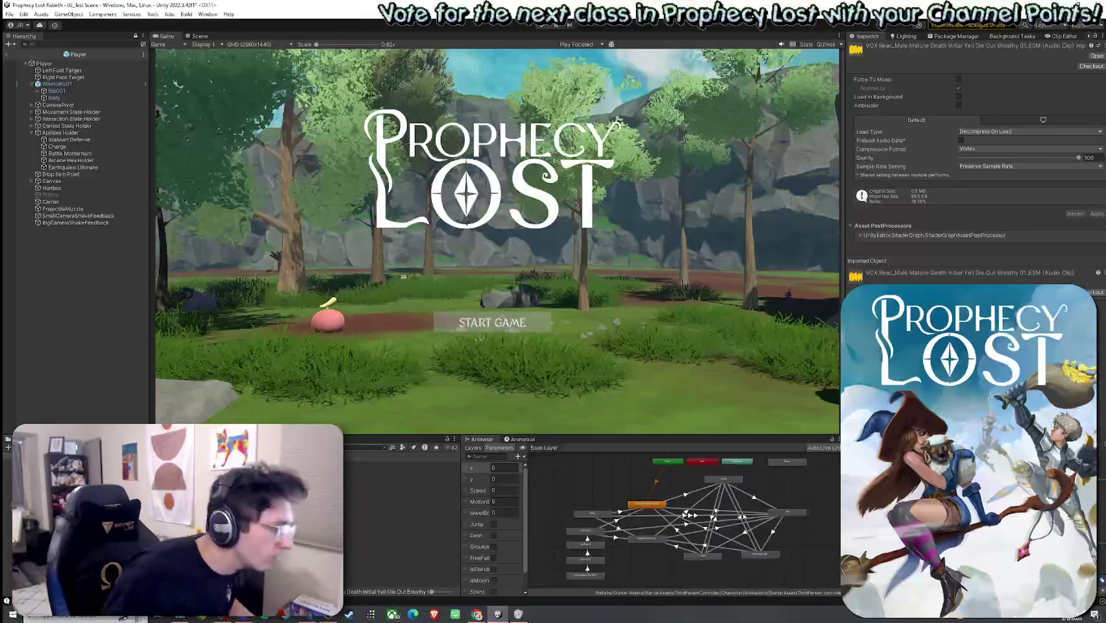
left_click(399, 478)
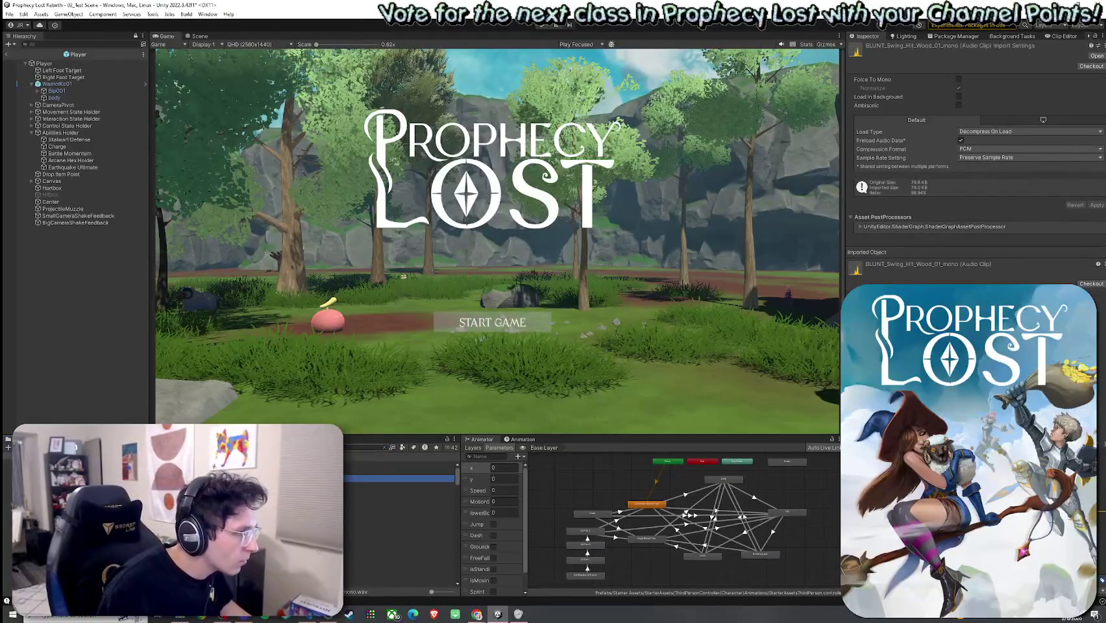
left_click(399, 534)
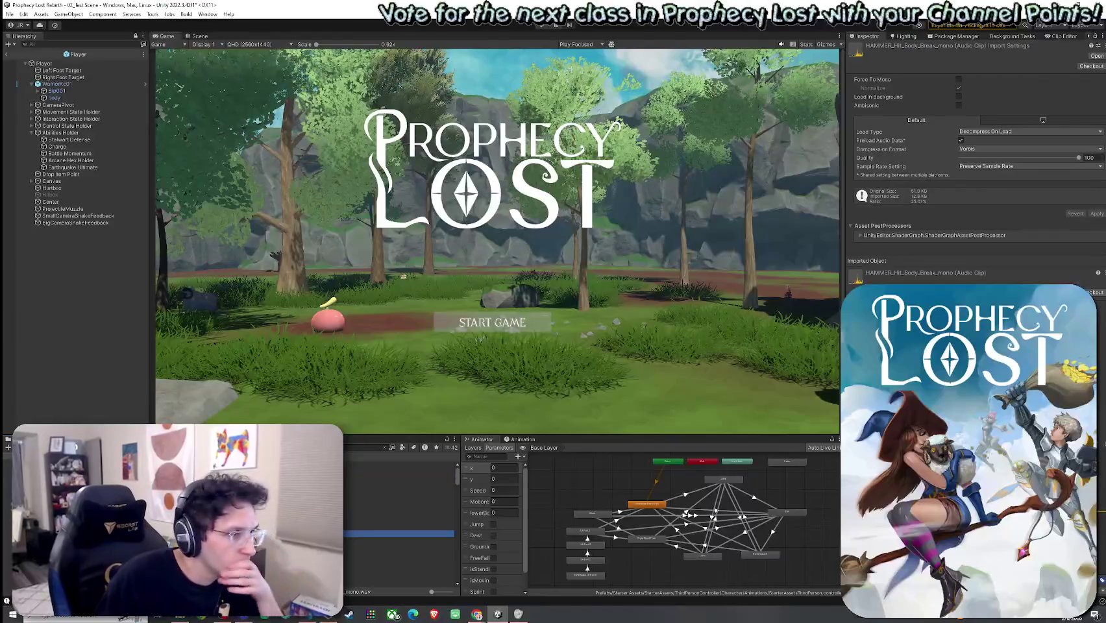
left_click(400, 547)
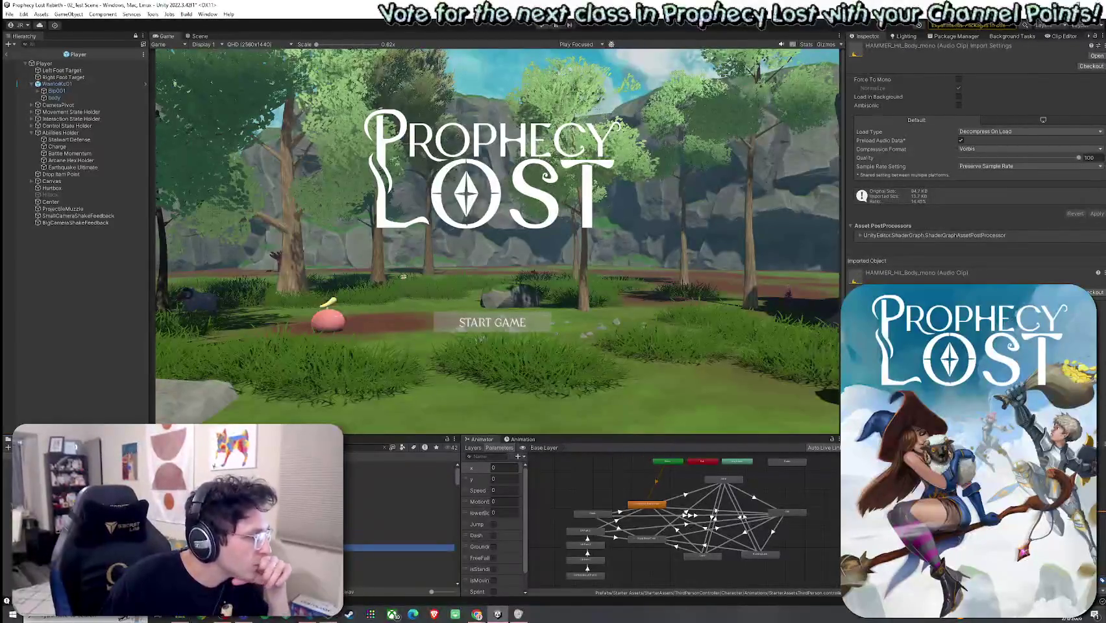
left_click(399, 525)
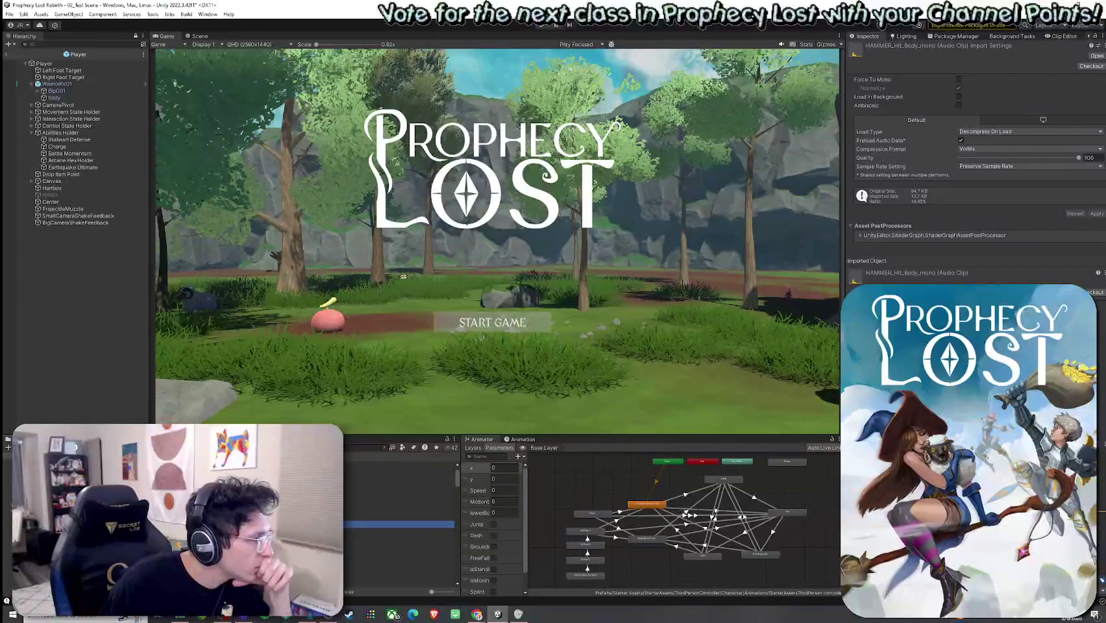
left_click(400, 556)
left_click(399, 567)
left_click(399, 489)
Audition neighbouring mono hit clips, including SWORD_Hit_Armor_Hard_RR1
left_click(399, 544)
left_click(399, 535)
left_click(399, 529)
left_click(399, 552)
left_click(399, 557)
left_click(400, 505)
left_click(399, 526)
Preview SWORD_Hit_Armor_Hard_RR4, SWORD_Hit_Metal_Armor_RR7 and SWORD_Hit_Sword_Hard_RR1
left_click(400, 537)
left_click(400, 547)
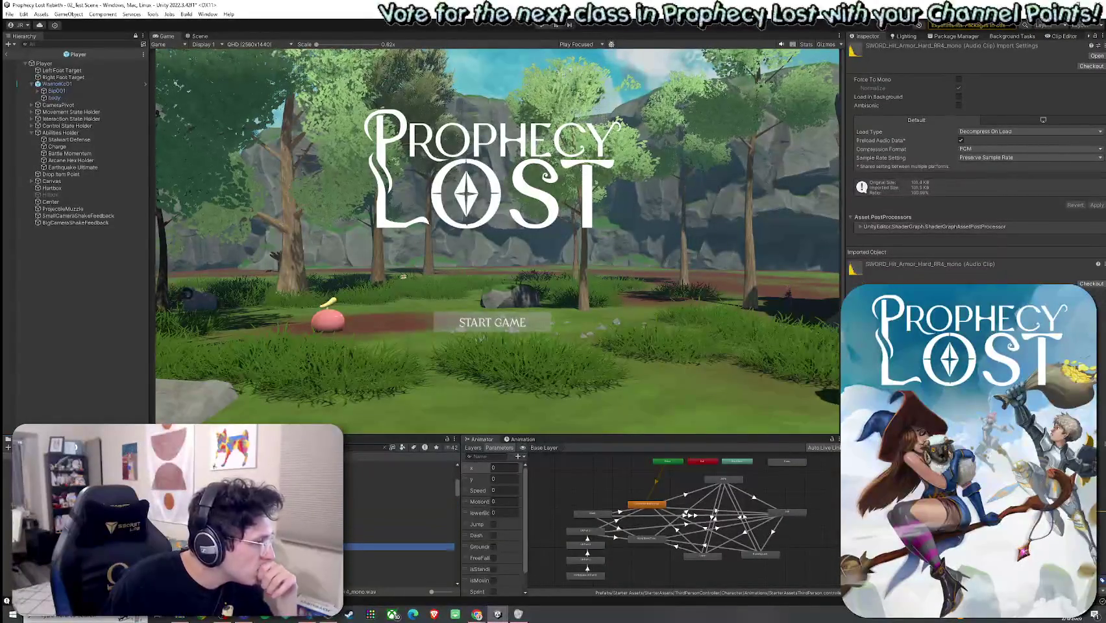
left_click(399, 533)
left_click(400, 483)
left_click(400, 490)
left_click(399, 510)
left_click(399, 546)
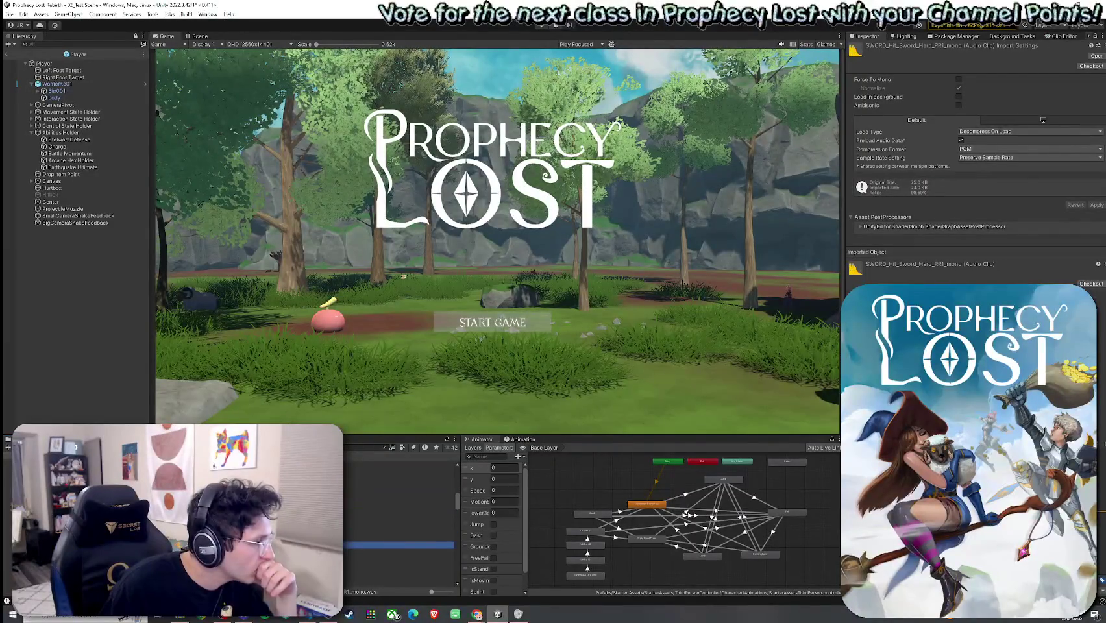
Preview the SWORD_Swing_Hit_Metal_Sword and SWORD_Swing_Hit_Wood_Shield_Cracks clips
scroll(400, 519, "down", 2)
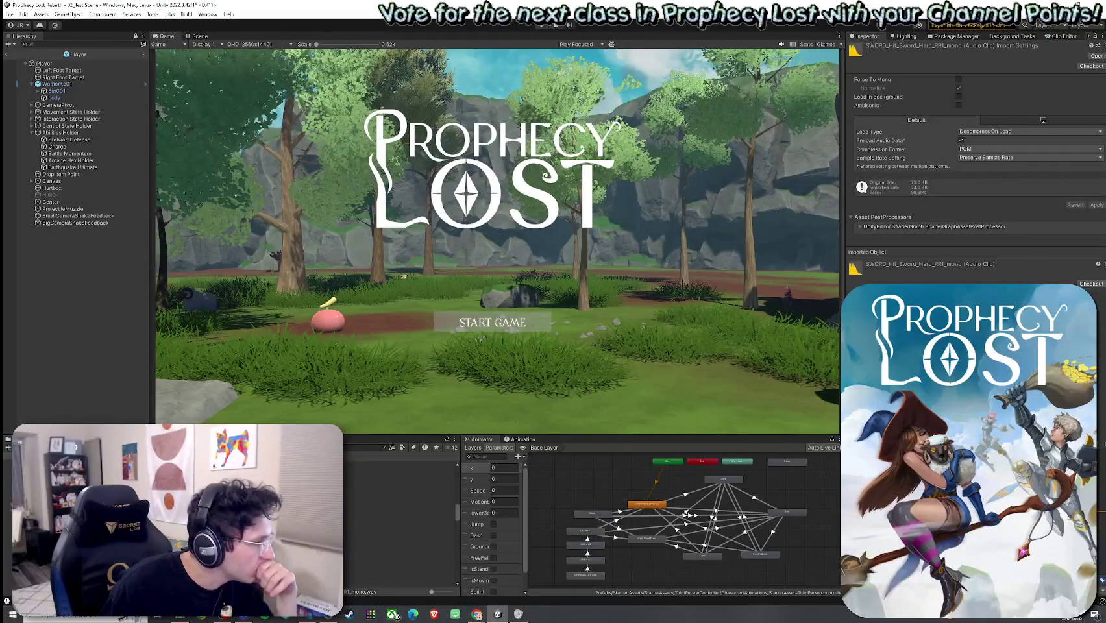
left_click(399, 535)
left_click(399, 543)
left_click(399, 549)
left_click(399, 553)
left_click(399, 549)
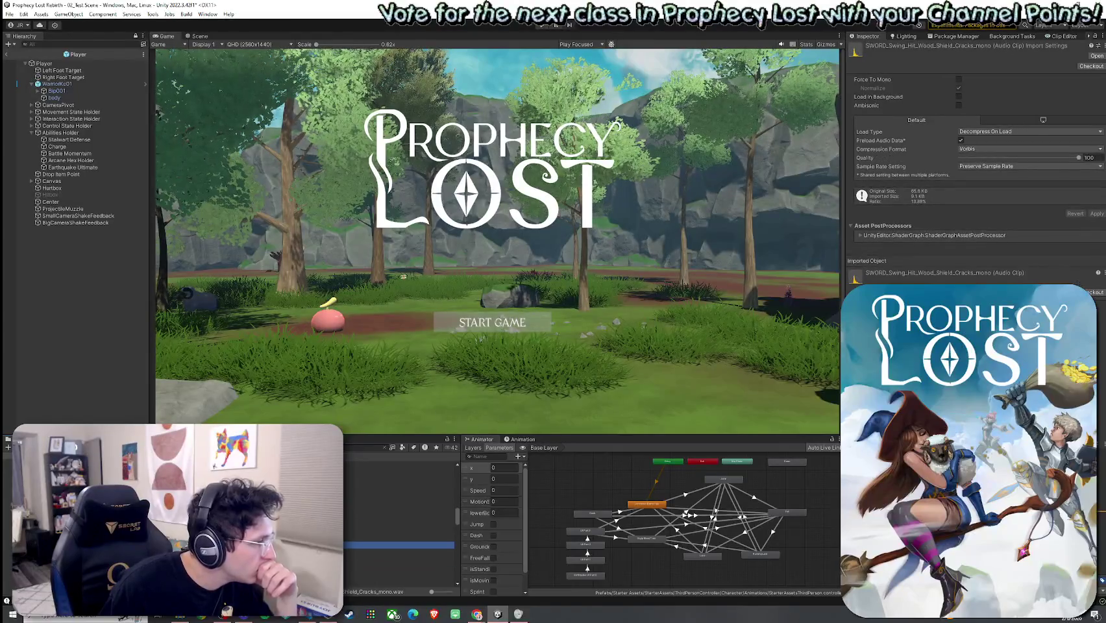
Step through the sword whoosh hit clips and a shield hit, ending on the female effort vocal
key("Down")
key("Down")
key("Down")
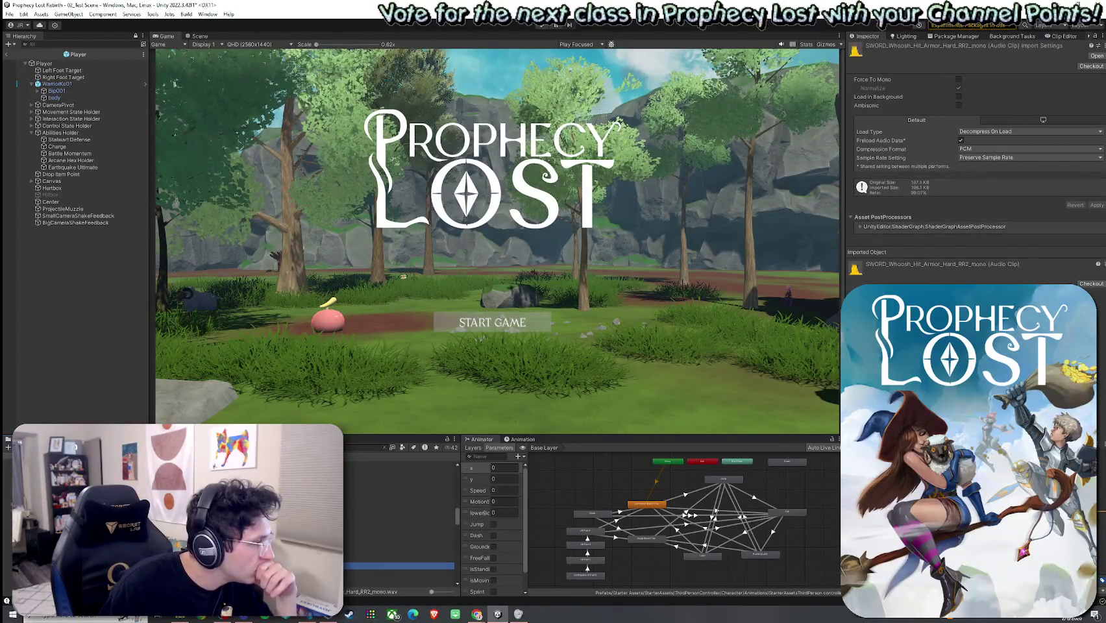
key("Down")
key("Down")
key("Down")
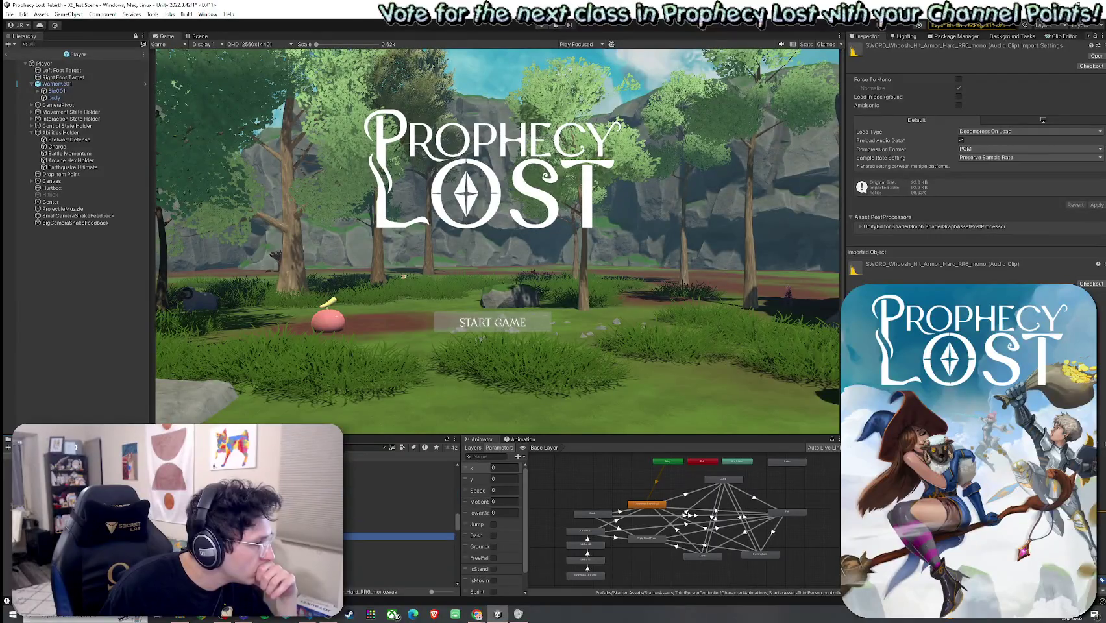
key("Down")
key("Down")
key("Down")
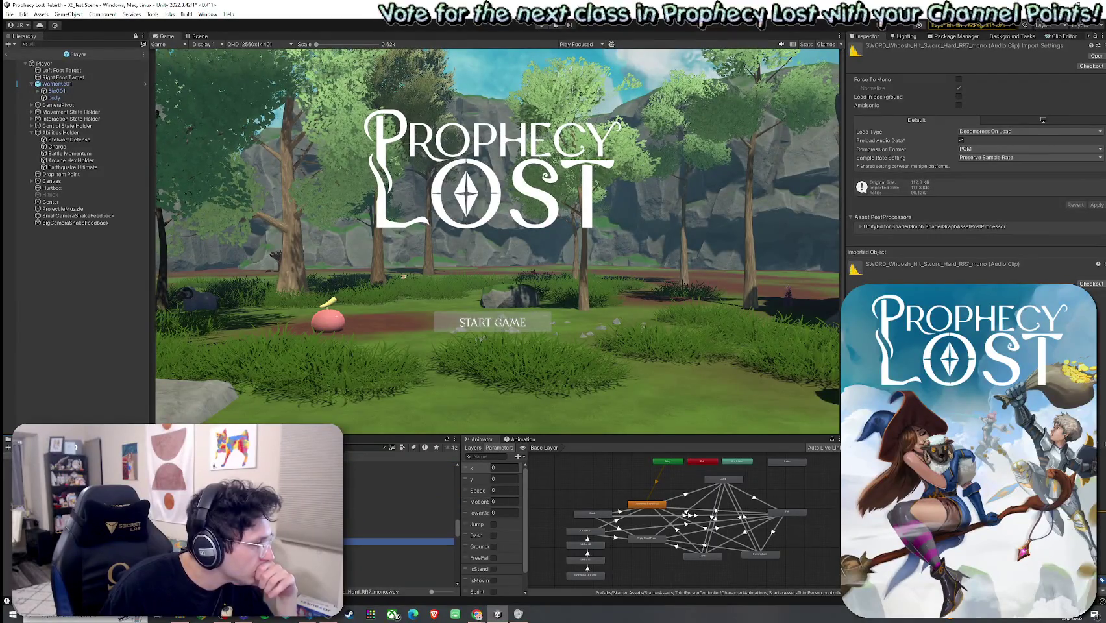
key("Up")
key("Up")
key("Up")
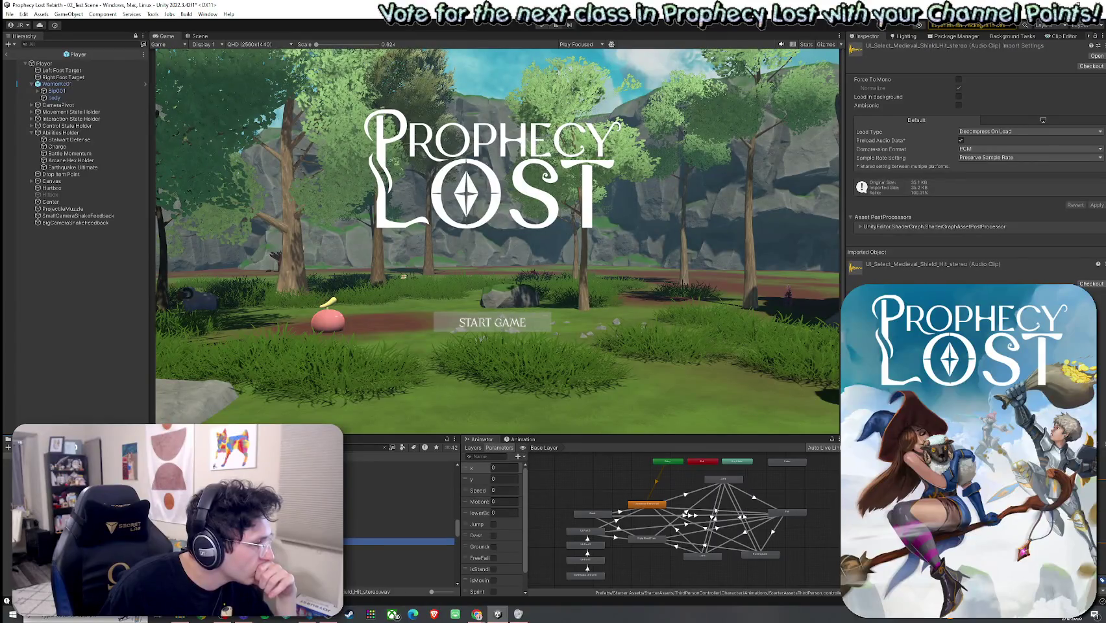
left_click(399, 549)
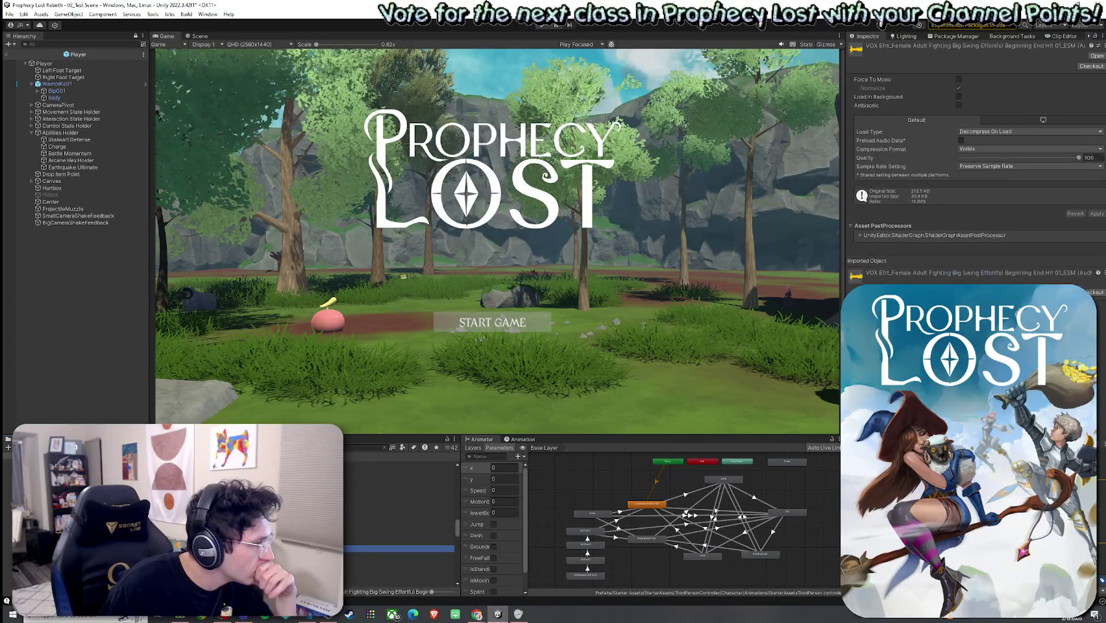
Preview IMPACT_Medieval_Armor_Hit_02, a blade blunt impact, Brick_vs_Hard_Ground_RR1 and Energy_Solid_04
left_click(399, 534)
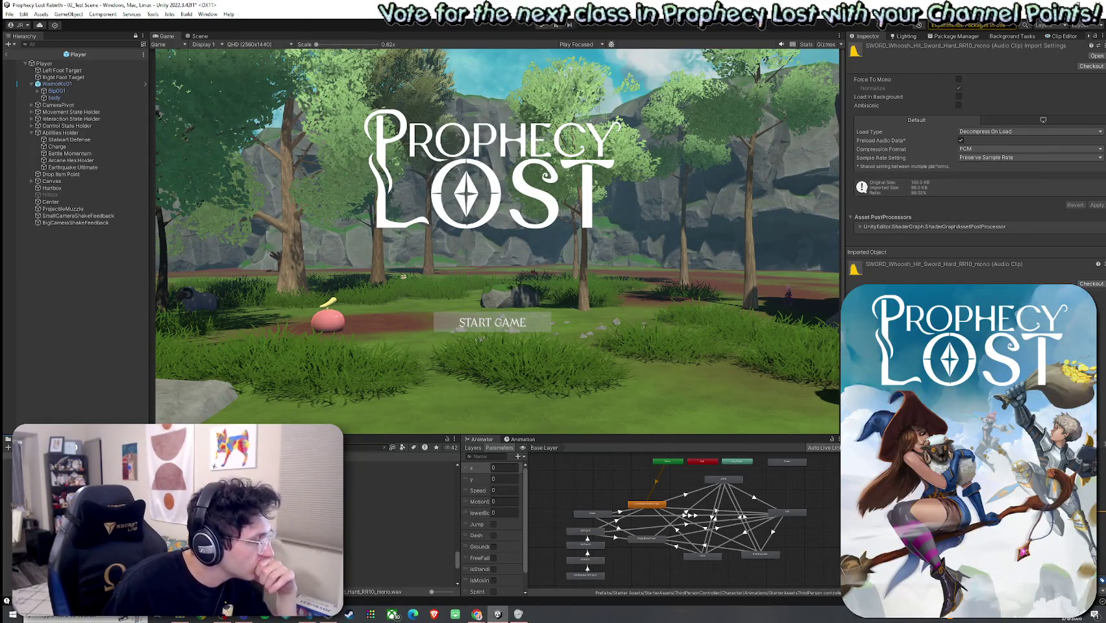
scroll(399, 519, "up", 5)
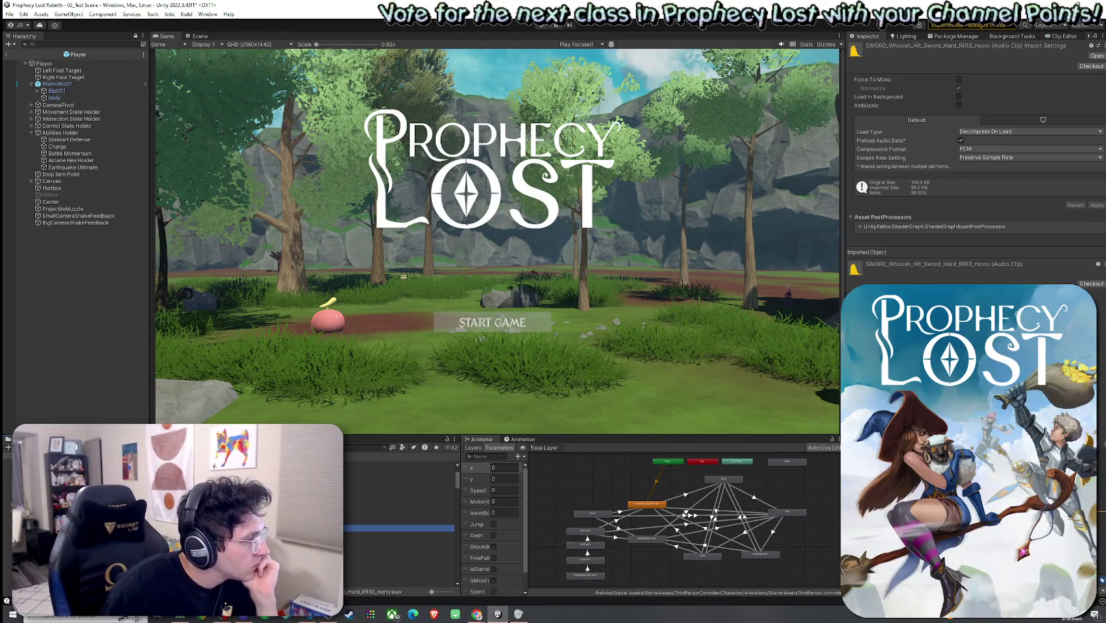
left_click(399, 534)
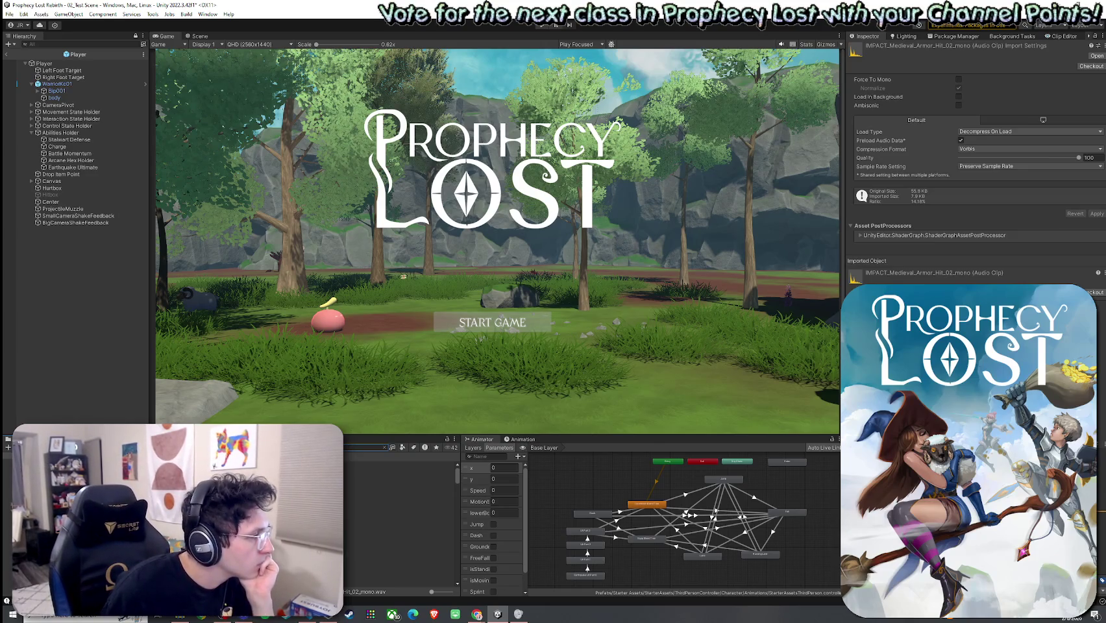
key("Down")
key("Down")
key("Down")
key("Down")
key("Down")
key("Down")
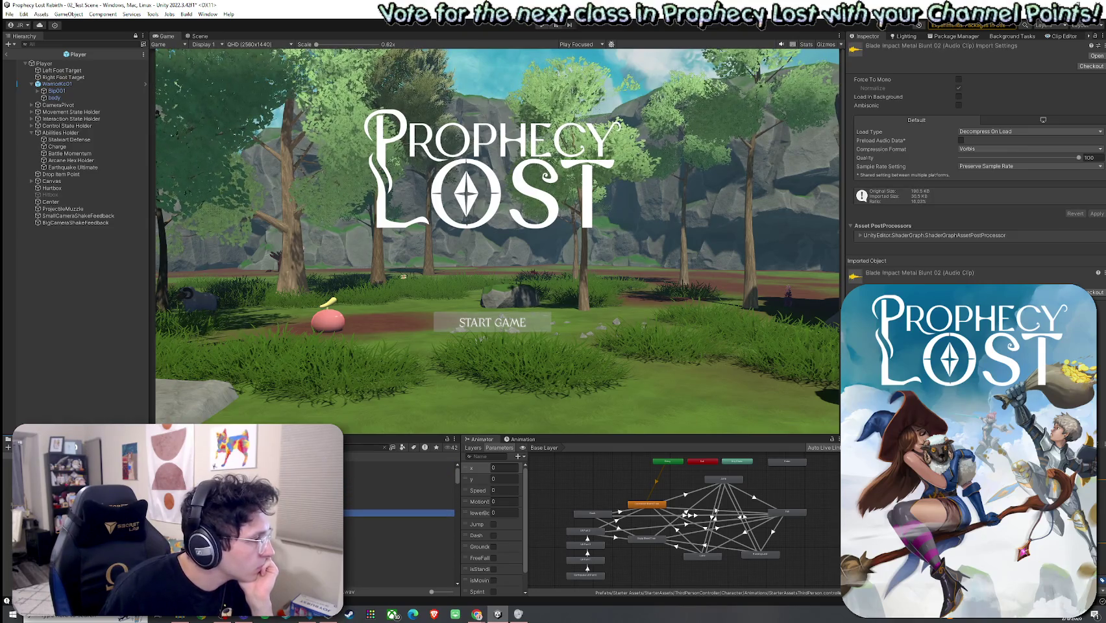
key("Down")
key("Down")
key("Down")
key("Up")
key("Up")
key("Up")
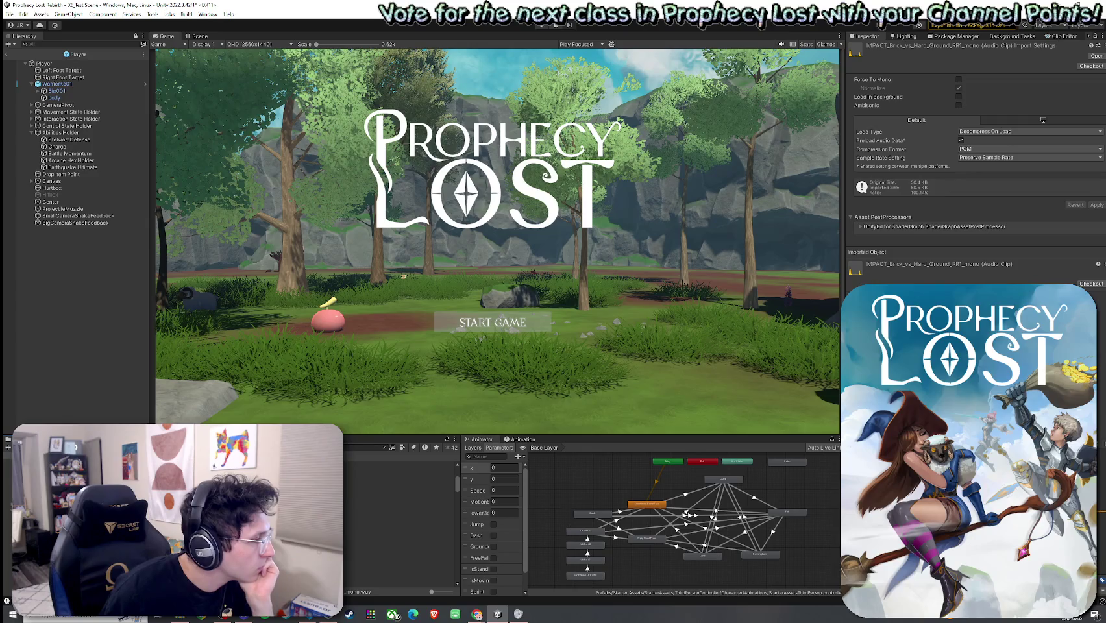
key("Up")
Preview the concrete slab, Generic_Soft_Muffled, Medieval_Armor_Hit_01 and Metal_Cling_Deep impacts
key("Down")
key("Down")
key("Up")
key("Up")
key("Up")
key("Down")
key("Down")
key("Down")
key("Up")
key("Down")
key("Down")
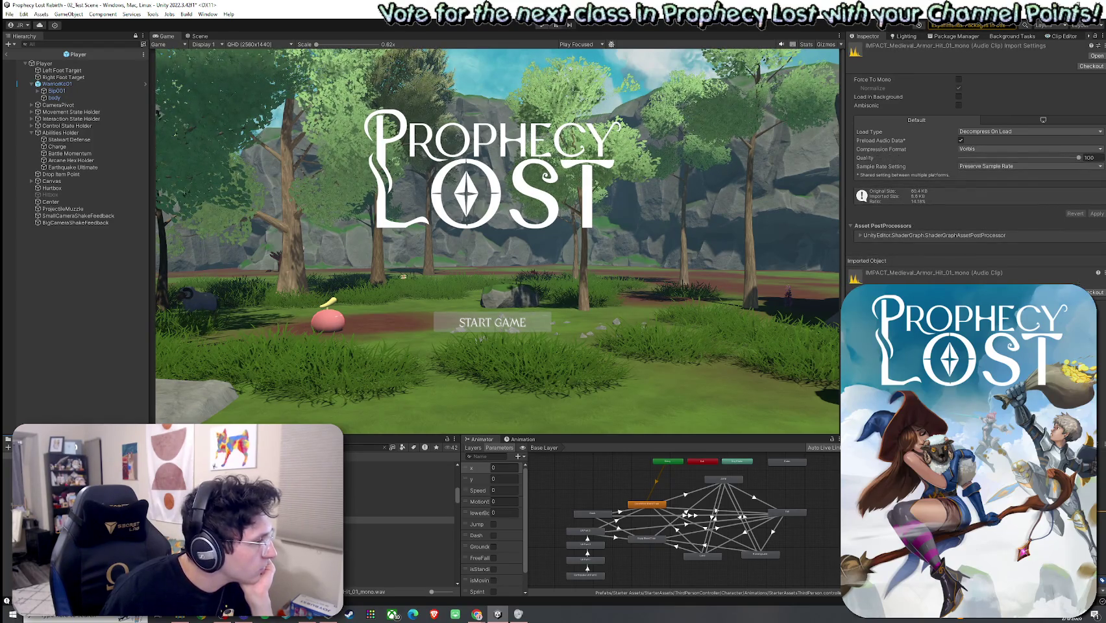
key("Down")
key("Down")
key("Down")
key("Down")
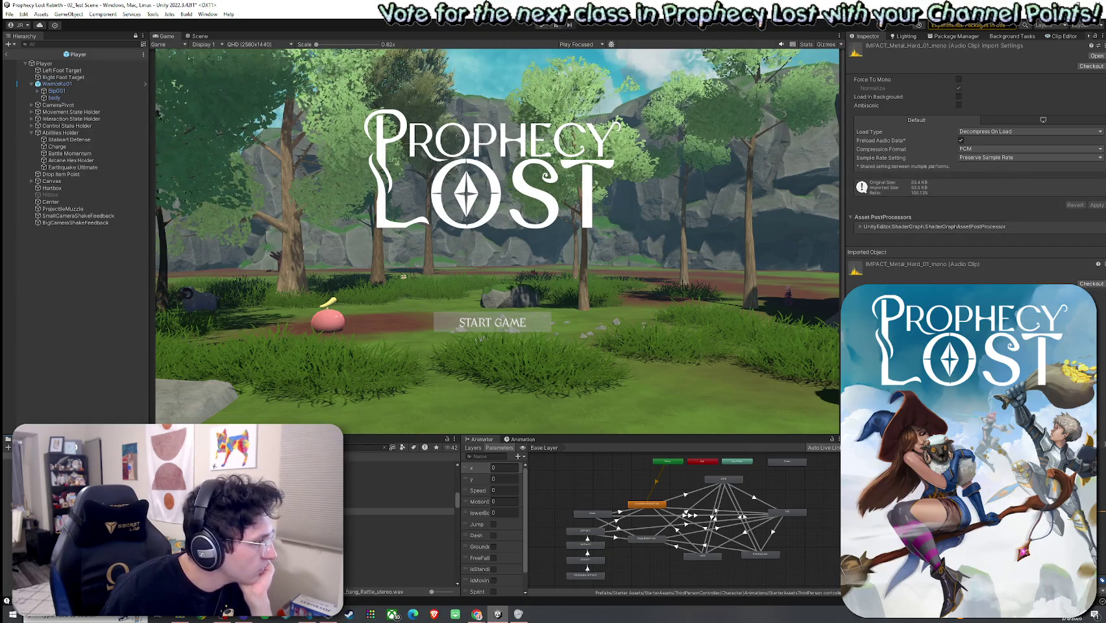
key("Up")
key("Up")
key("Up")
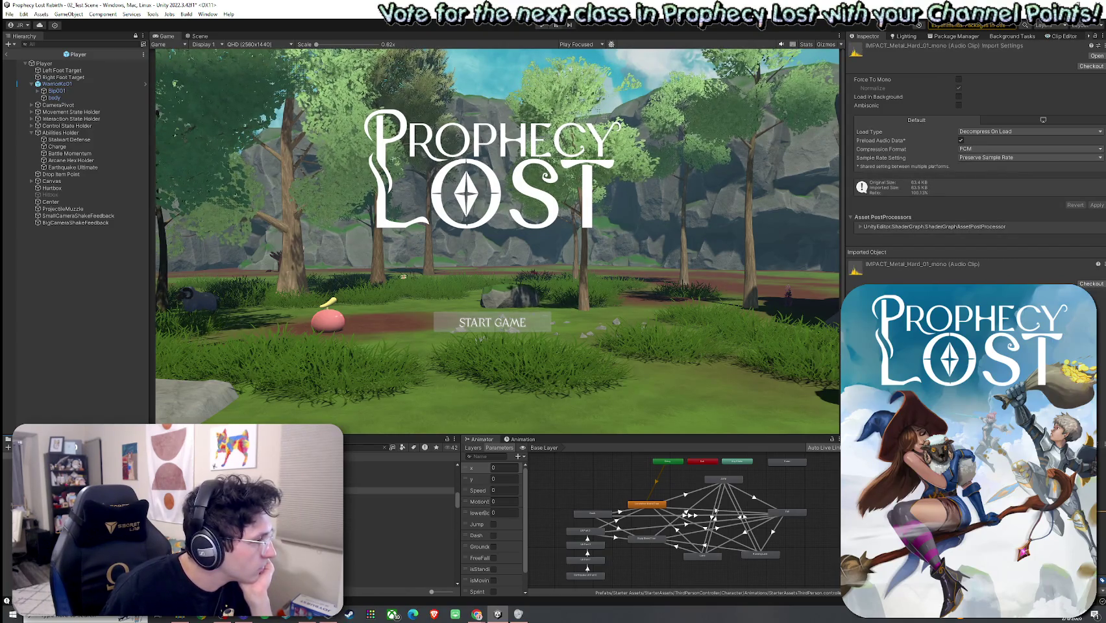
Audition the Shoot Em Up Medium impacts: Medium_23, Medium_20, and Medium_15_RR 01 and RR 02
key("Down")
key("Down")
key("Down")
key("Down")
key("Down")
key("Down")
key("Down")
key("Down")
key("Down")
key("Down")
key("Down")
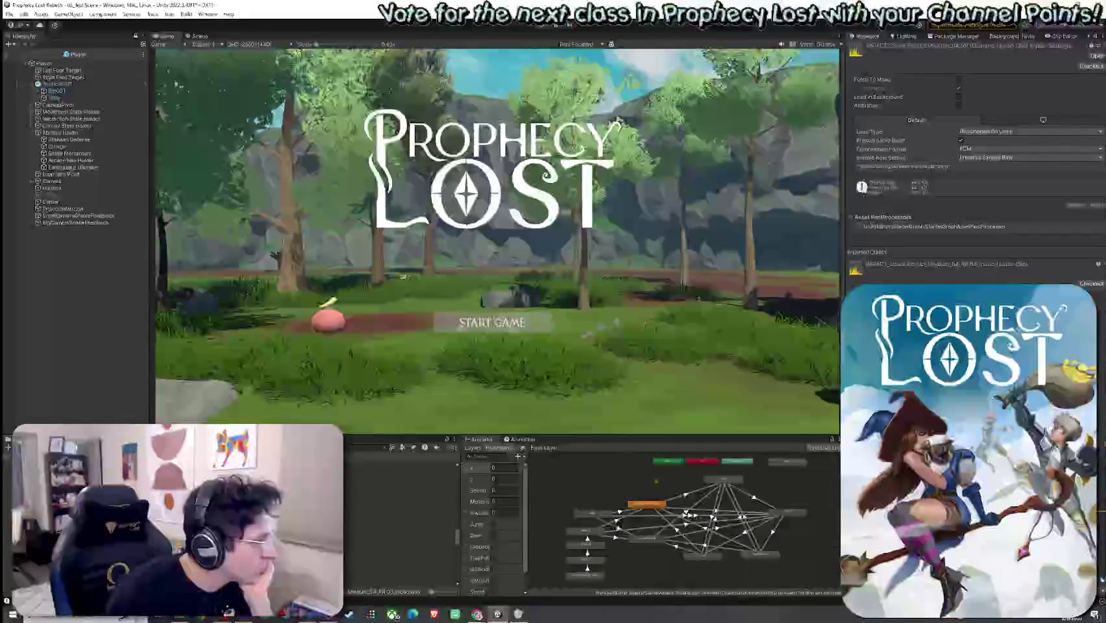
key("Up")
key("Up")
key("Up")
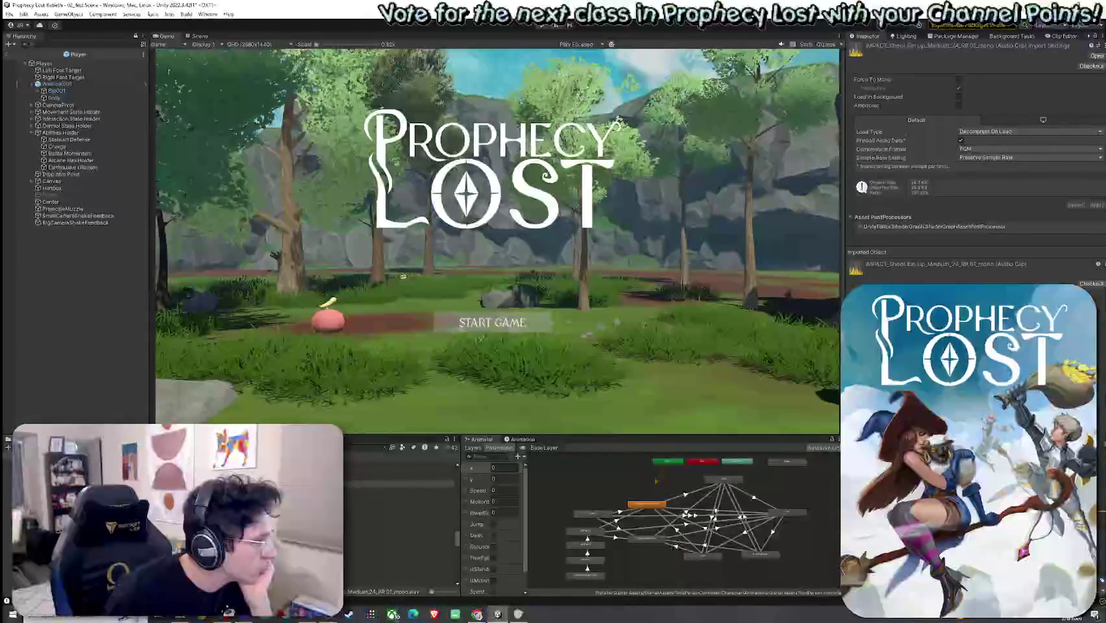
key("Up")
key("Up")
key("Up")
key("Down")
key("Up")
key("Up")
key("Up")
key("Up")
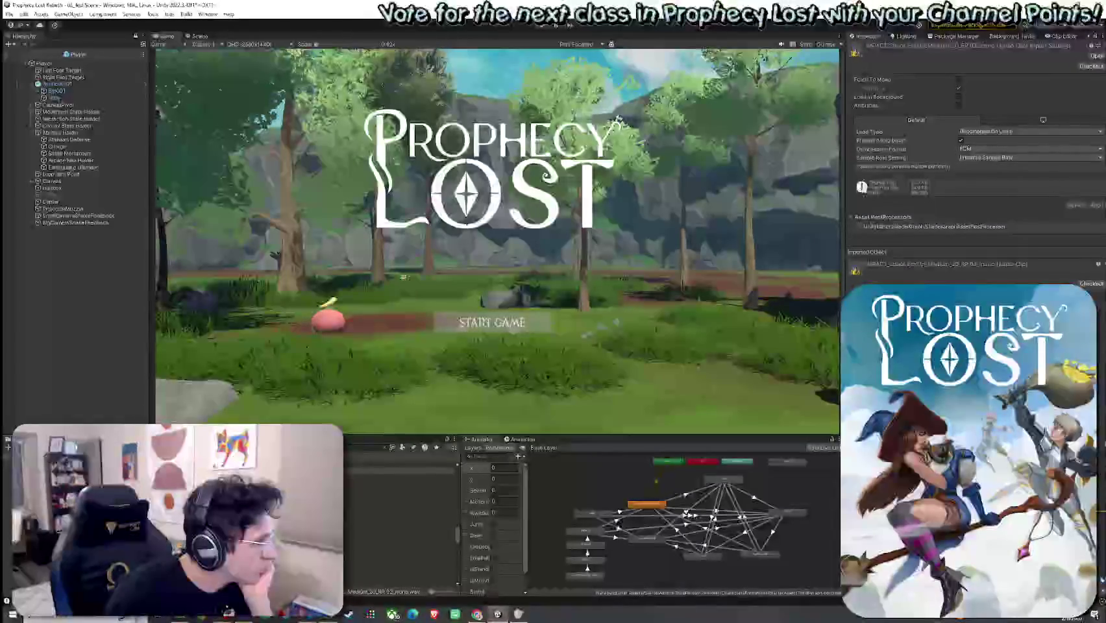
key("Up")
key("Up")
key("Up")
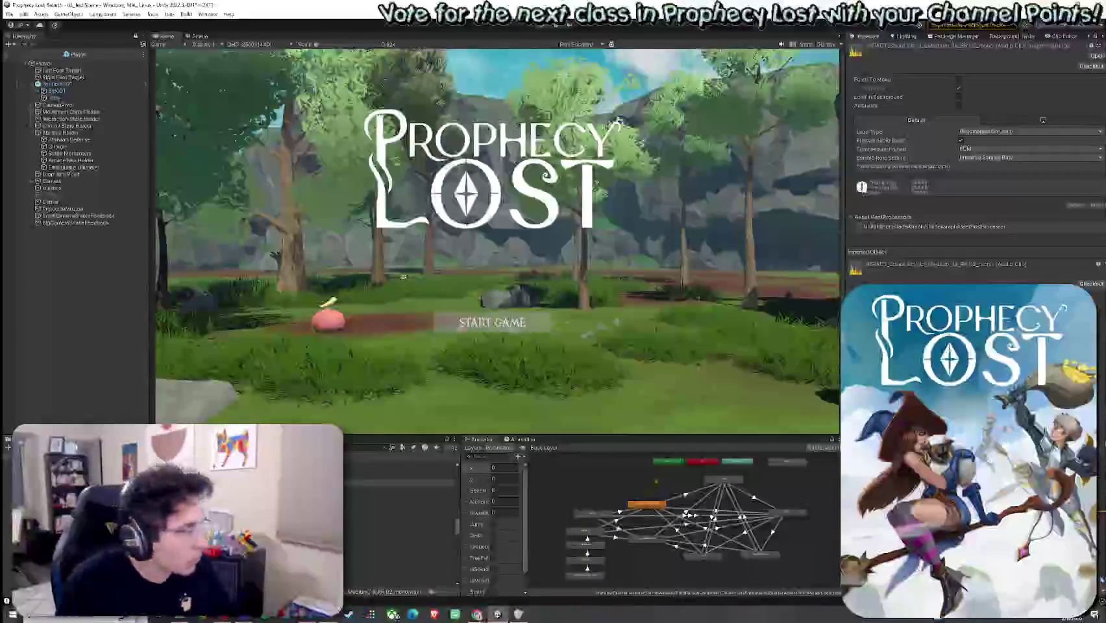
key("Down")
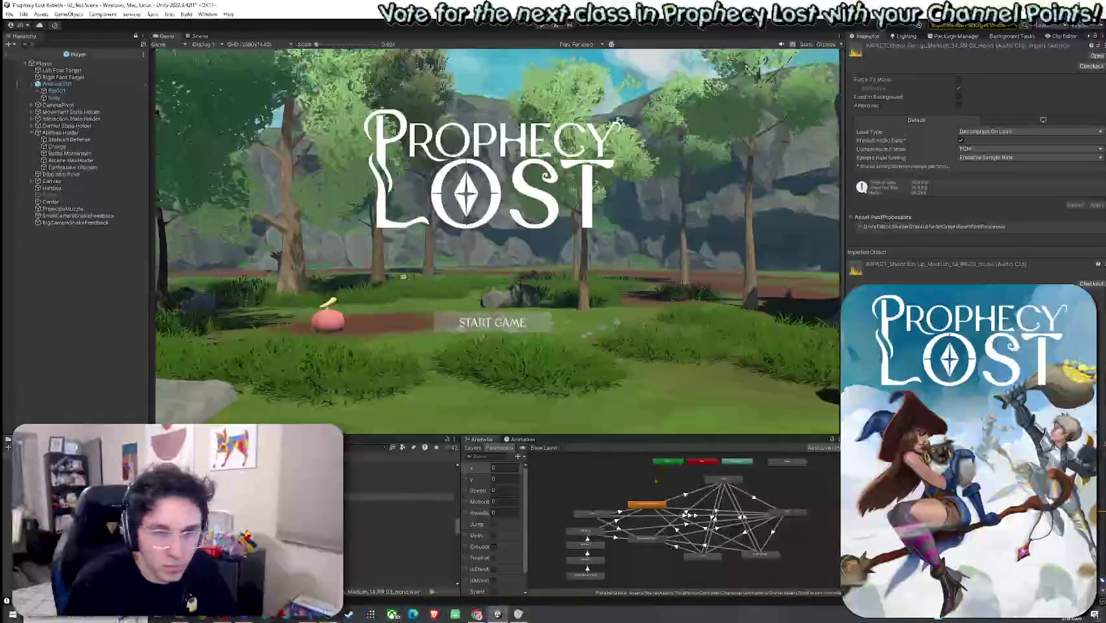
key("Down")
key("Down")
key("Down")
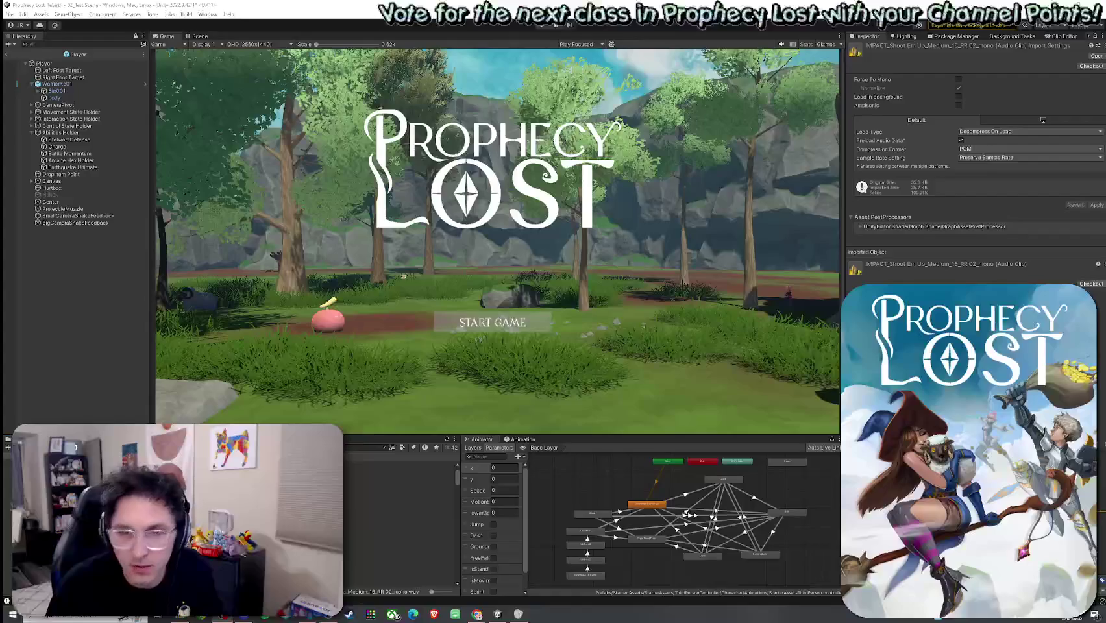
Preview IMPACT_Brick_vs_Hard_Ground_RR5 and the IMPACT_Energy_Solid_03 and 02 clips
left_click(399, 552)
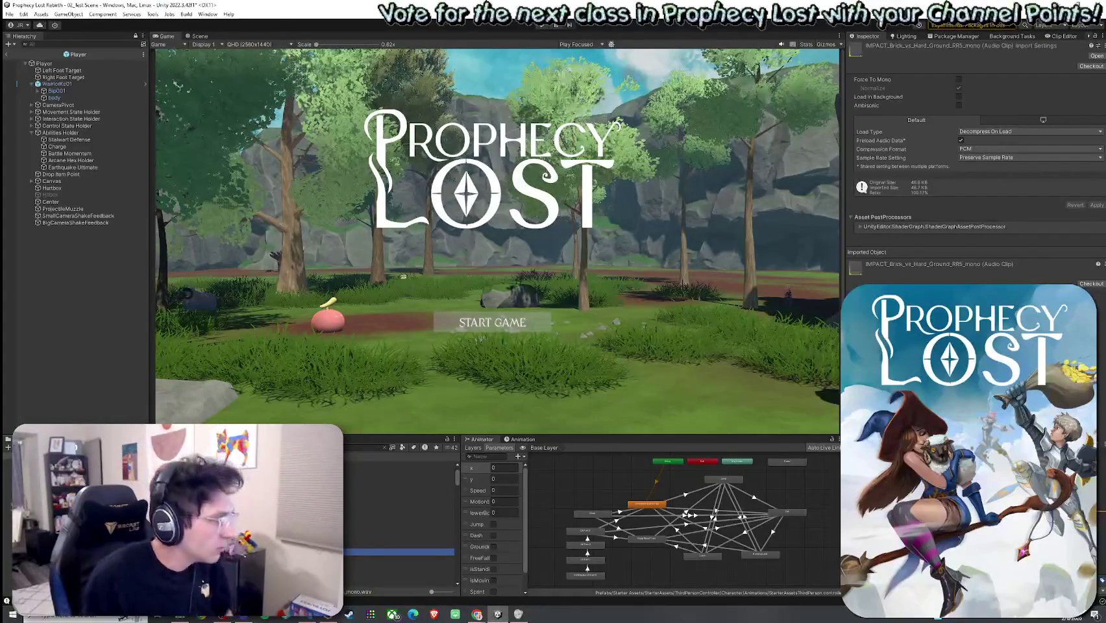
left_click(400, 475)
left_click(399, 509)
left_click(399, 516)
left_click(399, 522)
left_click(399, 516)
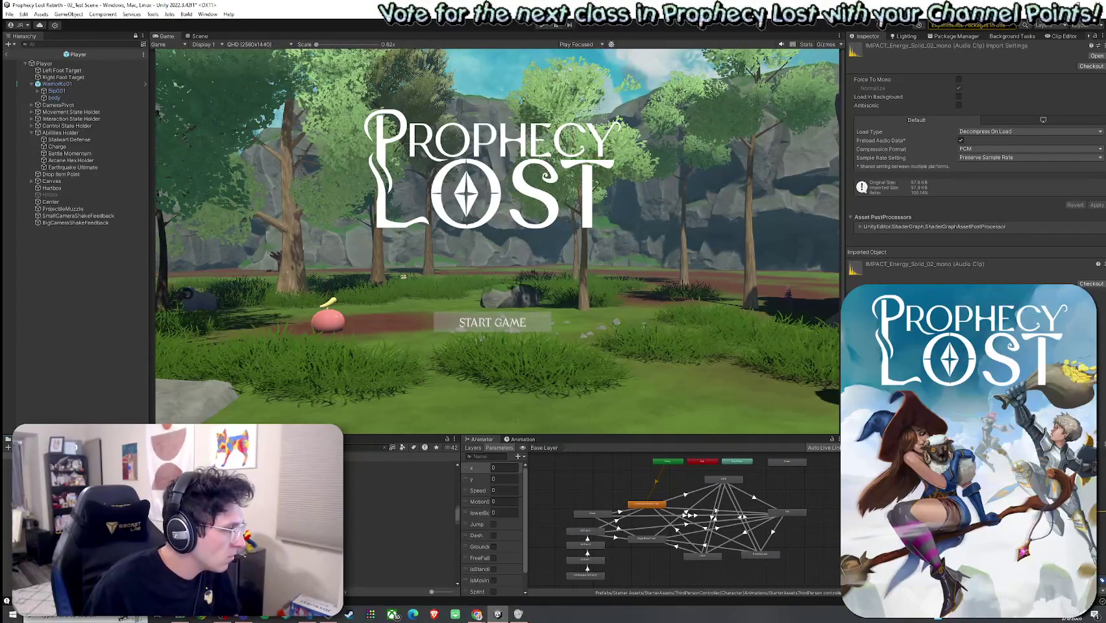
Audition PICKAXE_Impact_Deep_Hollow RR1, RR5, RR4 and RR3, then select the male landing grunt clip
scroll(399, 519, "down", 5)
left_click(399, 542)
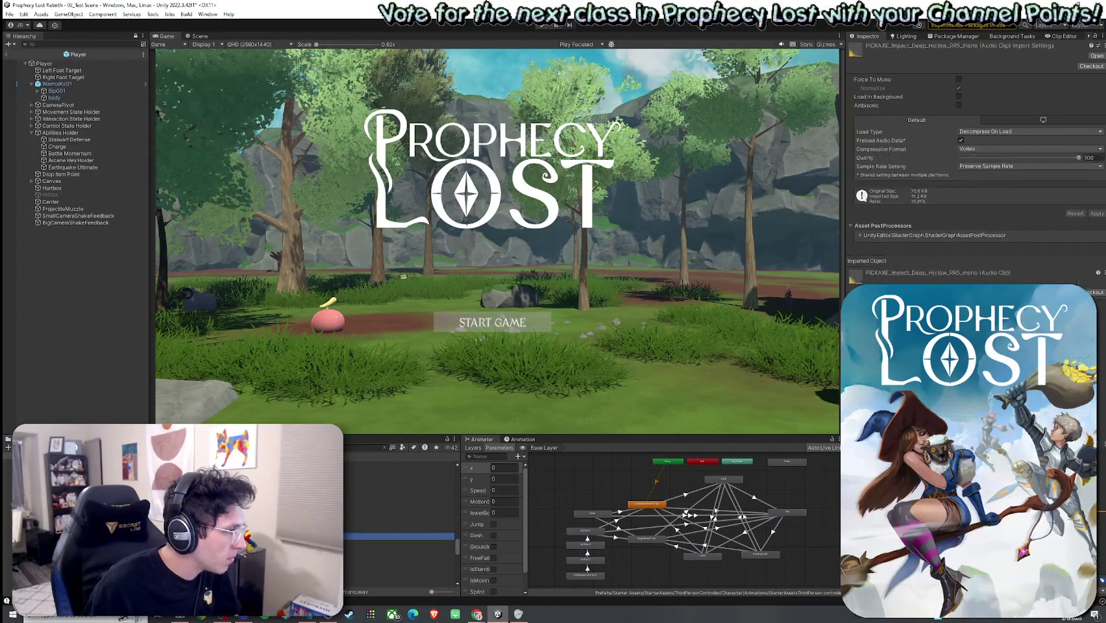
key("Up")
key("Up")
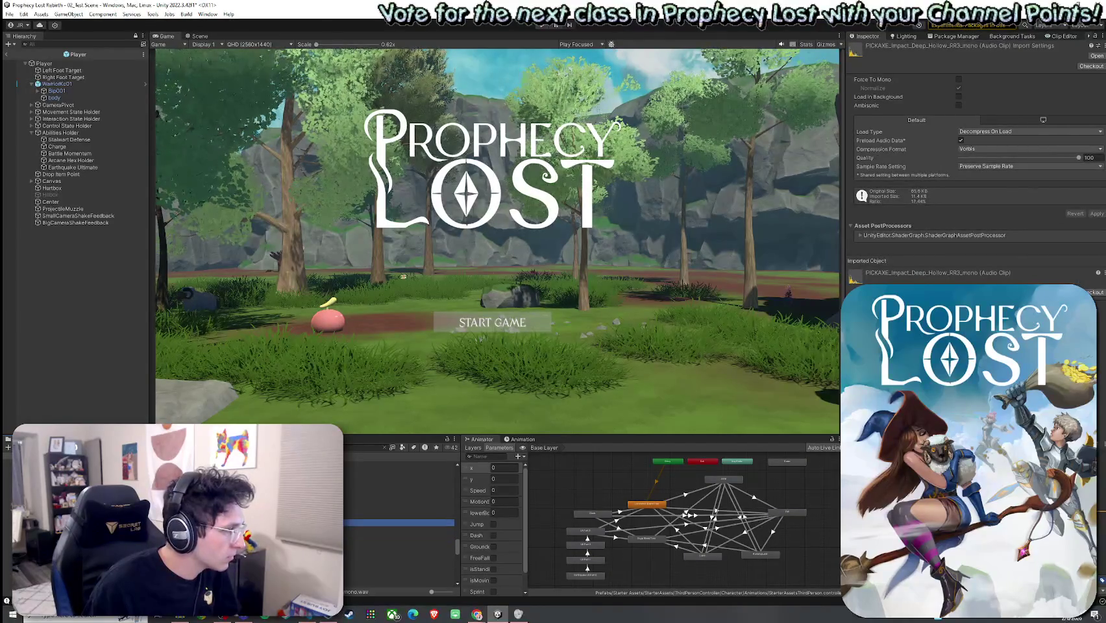
key("Down")
key("Down")
key("Down")
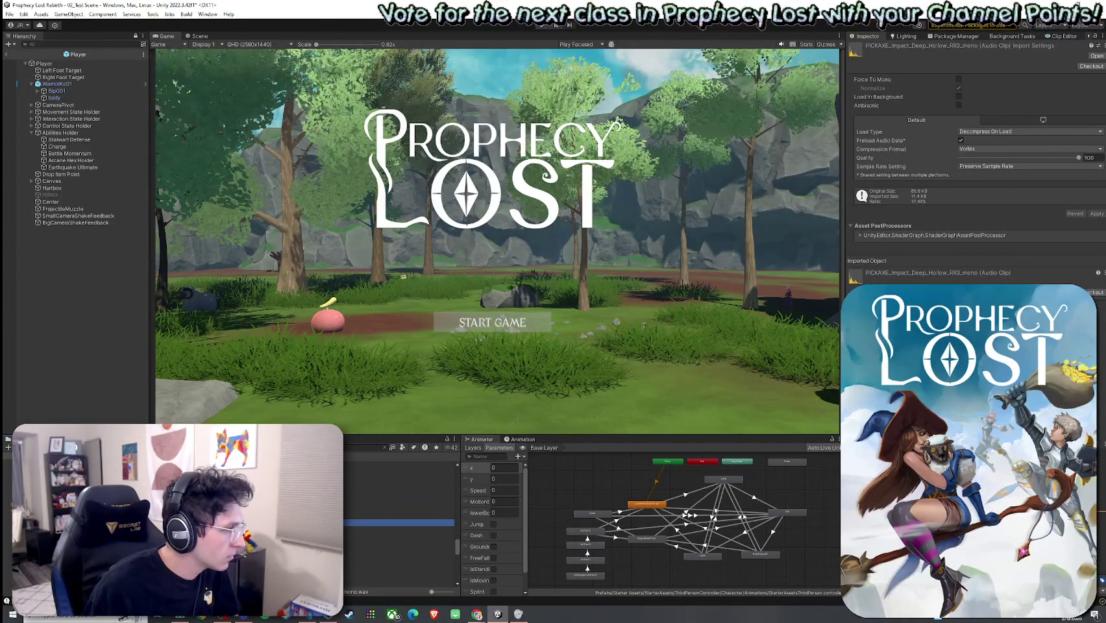
key("Up")
key("Up")
key("Up")
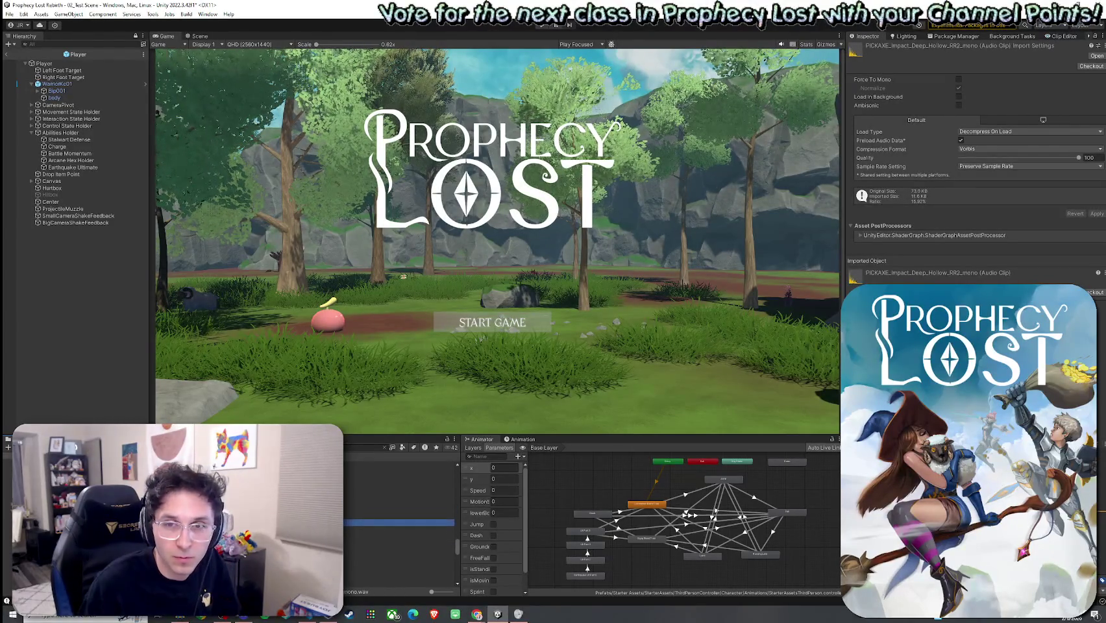
key("Down")
key("Down")
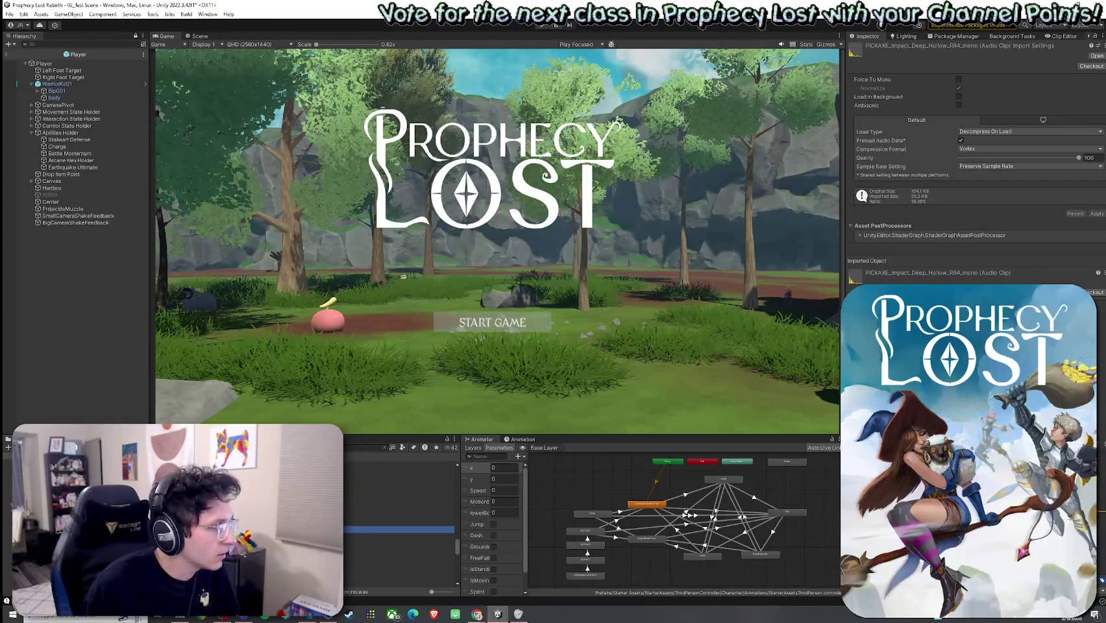
key("Up")
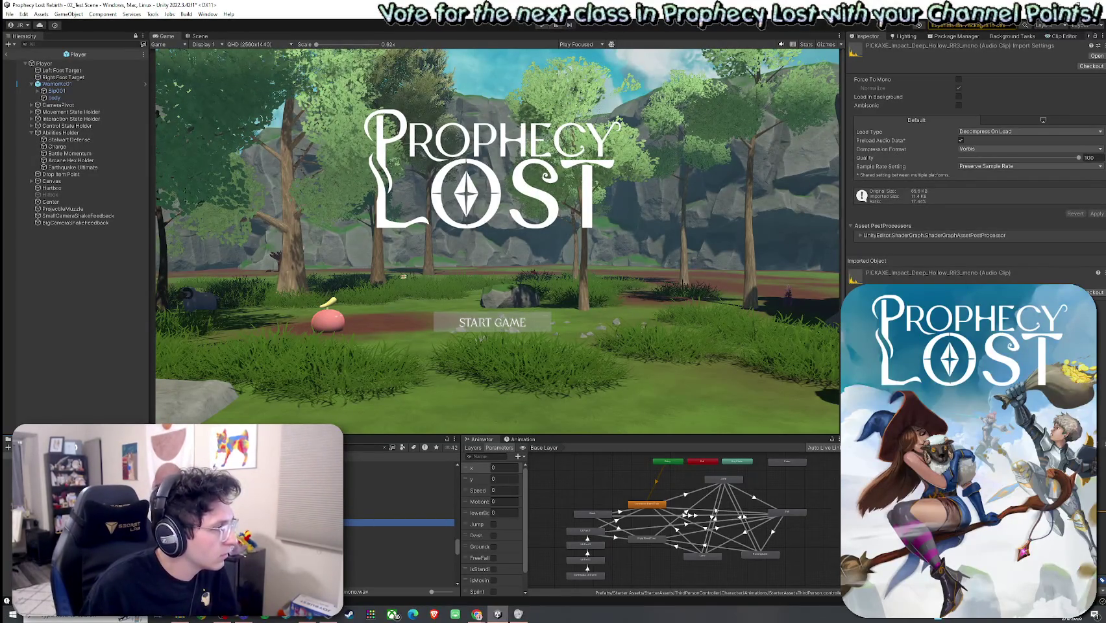
left_click(399, 472)
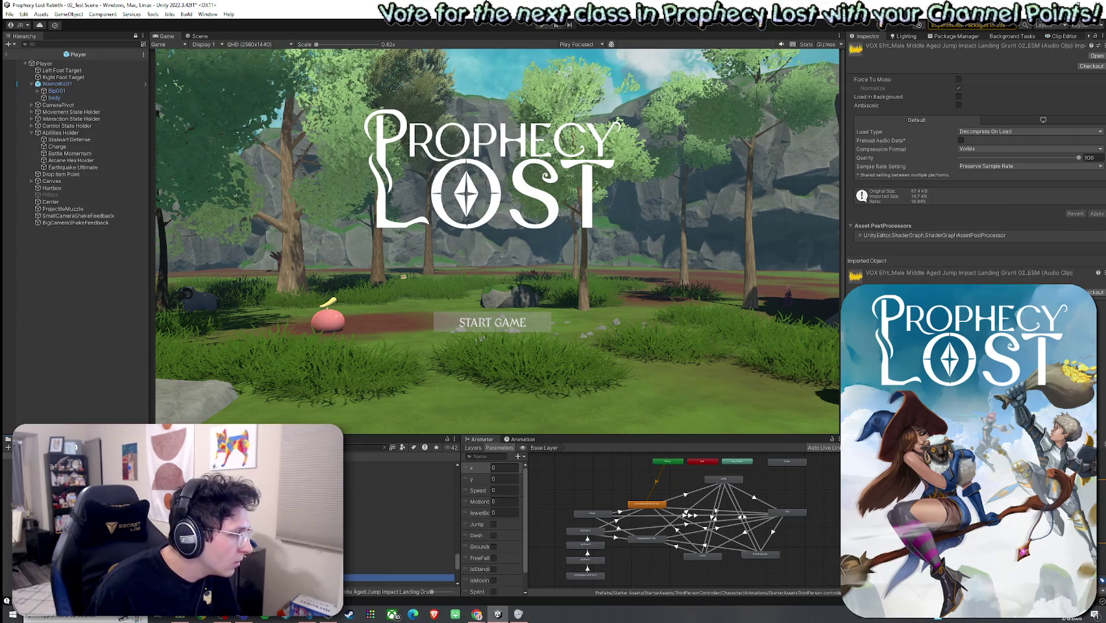
left_click(400, 500)
left_click(399, 513)
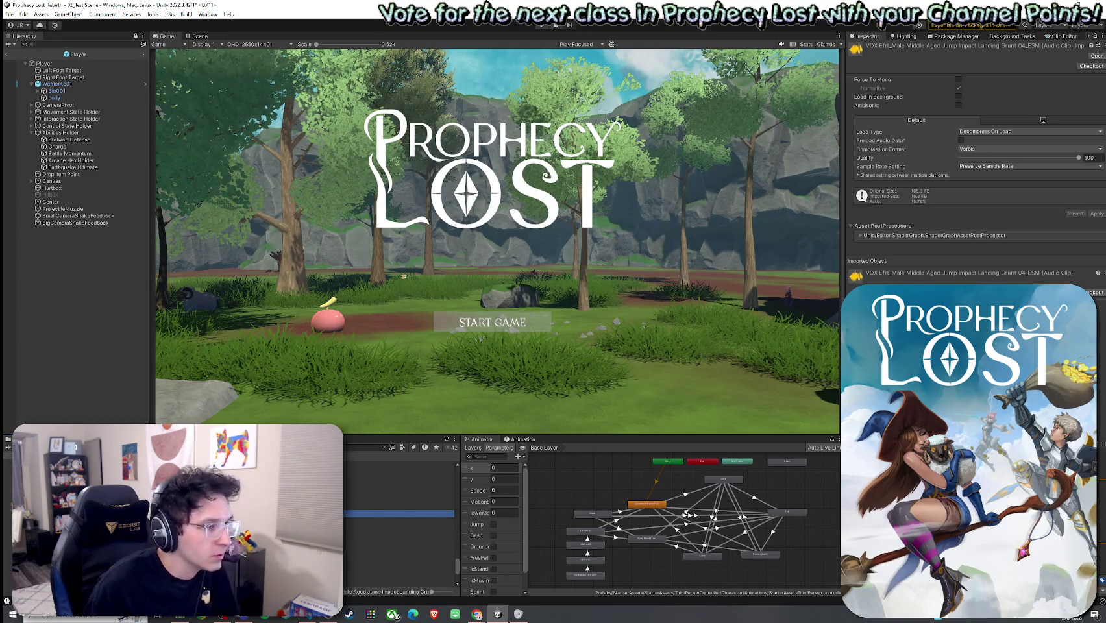
left_click(399, 507)
left_click(399, 500)
left_click(400, 506)
left_click(399, 513)
left_click(399, 500)
left_click(399, 493)
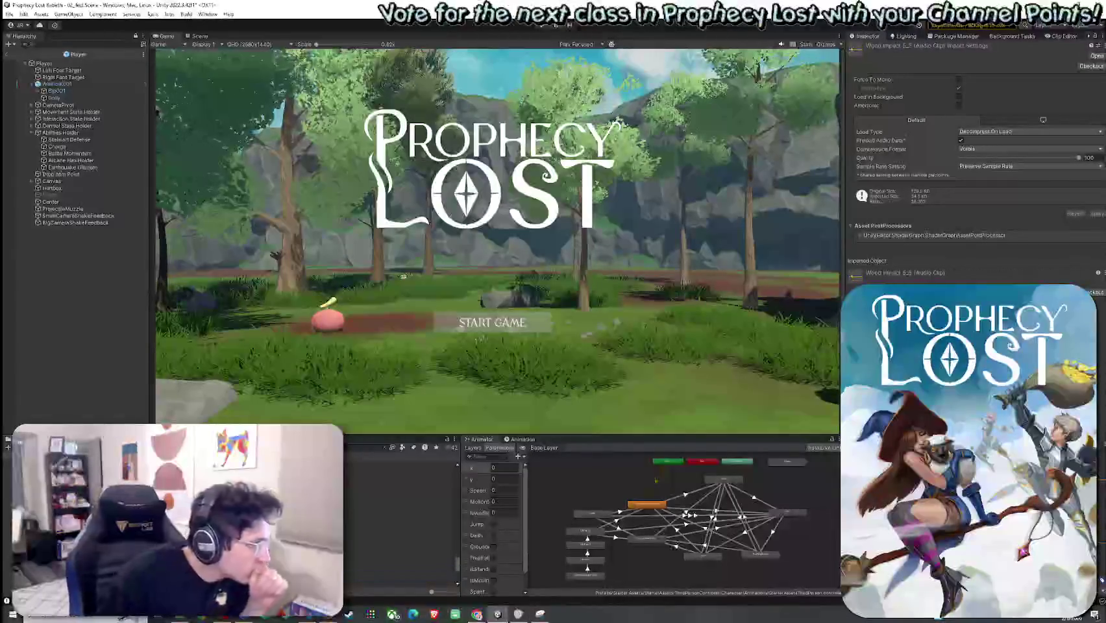
left_click(399, 499)
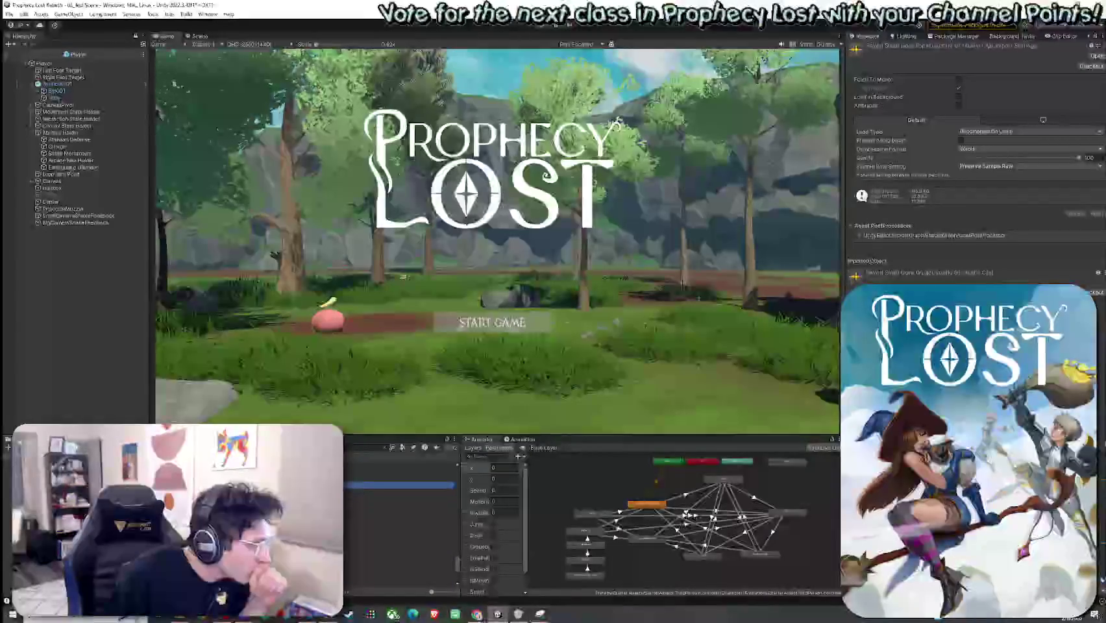
left_click(400, 530)
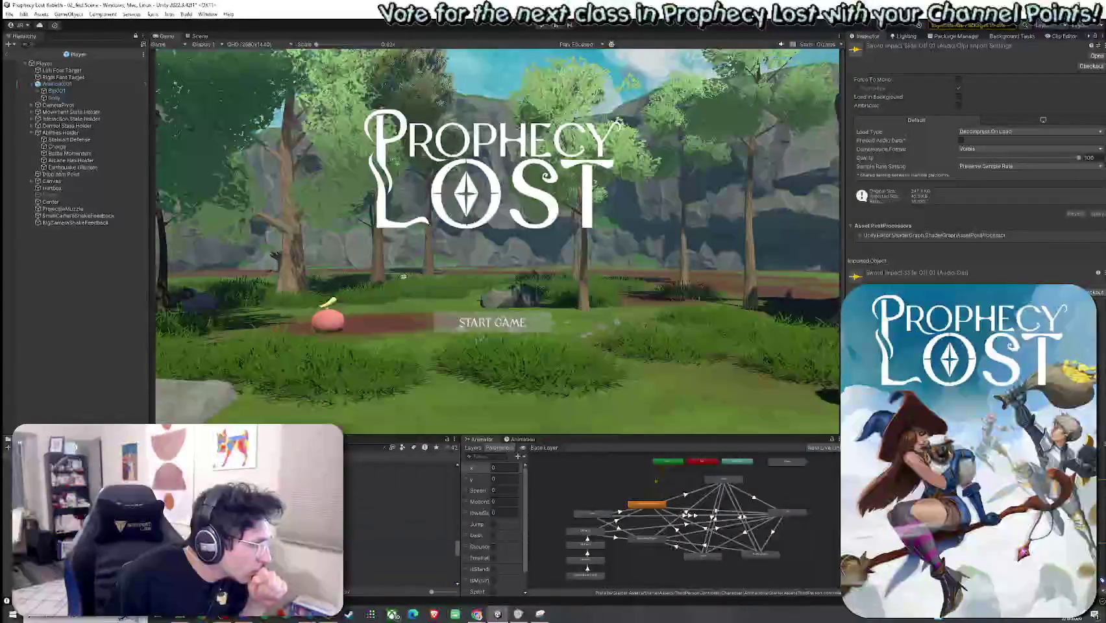
left_click(399, 501)
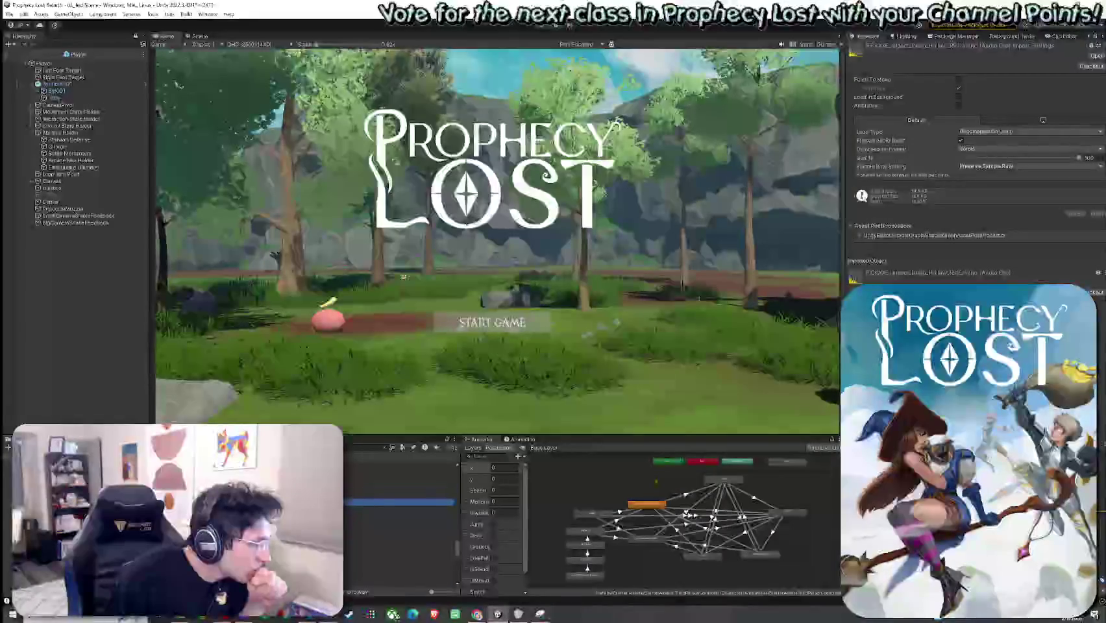
left_click(399, 488)
left_click(399, 495)
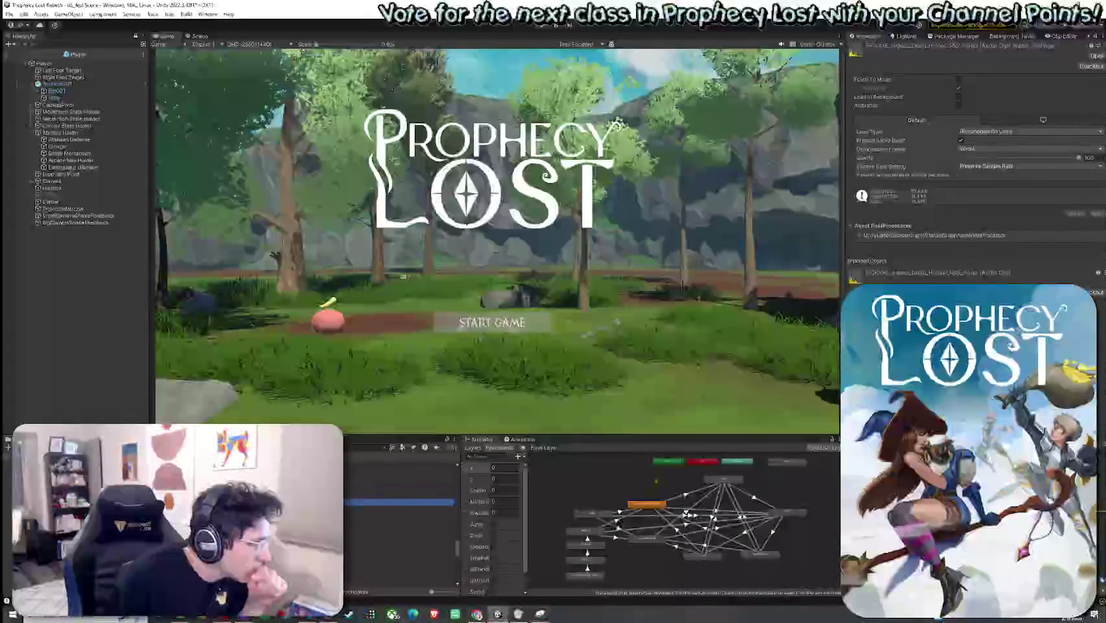
left_click(400, 501)
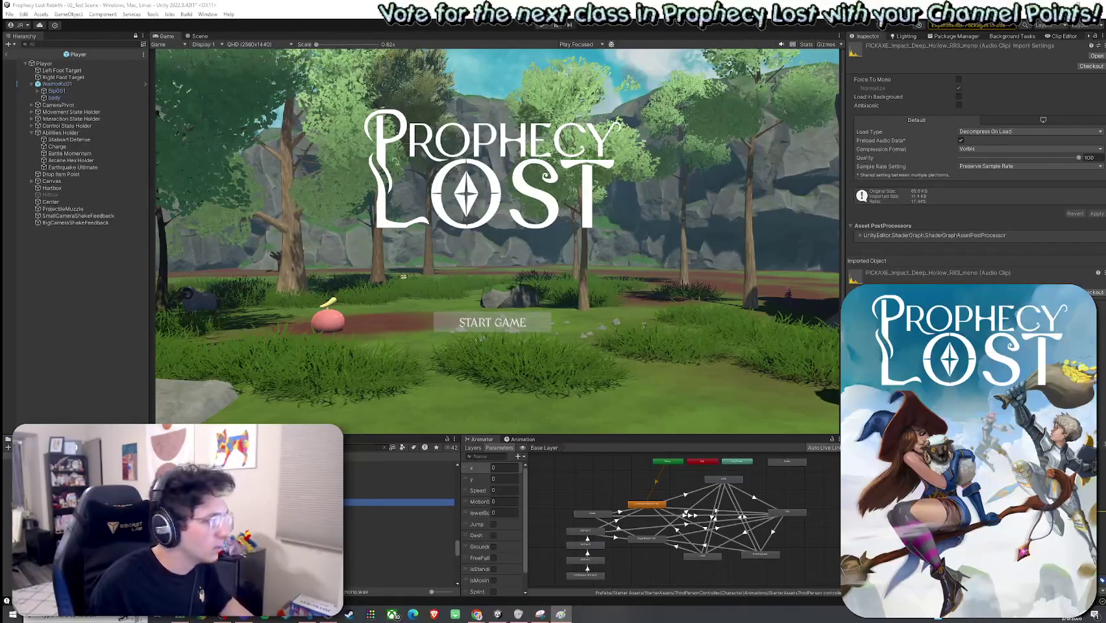
Preview the Deep Hollow RR2, RR4 and RR5 pickaxe clips, then select Player to view its components
left_click(39, 618)
left_click(399, 509)
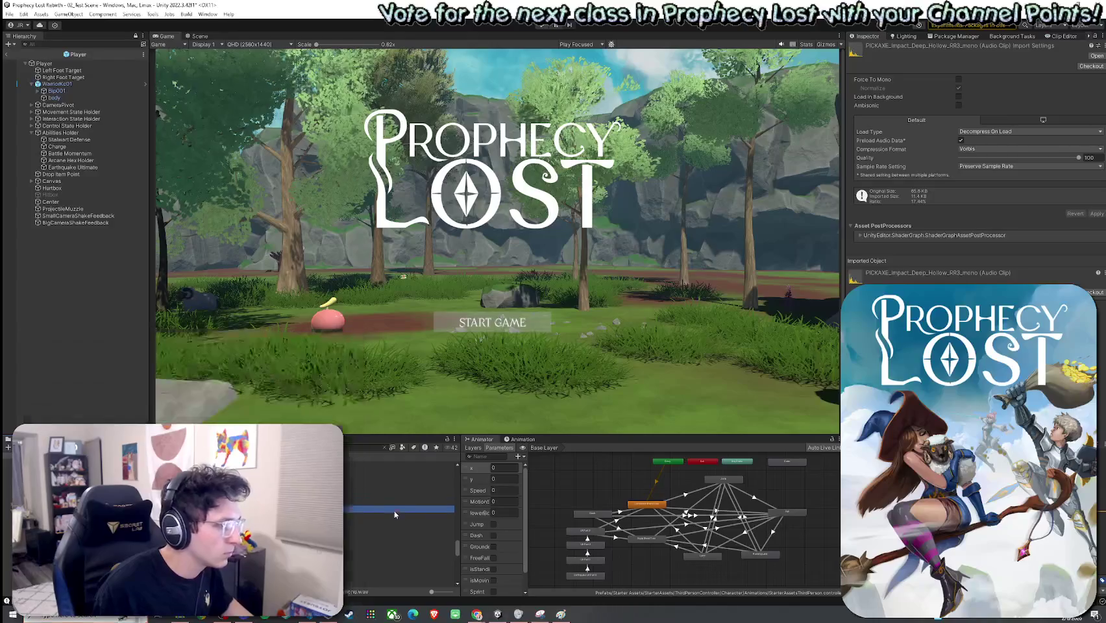
left_click(400, 496)
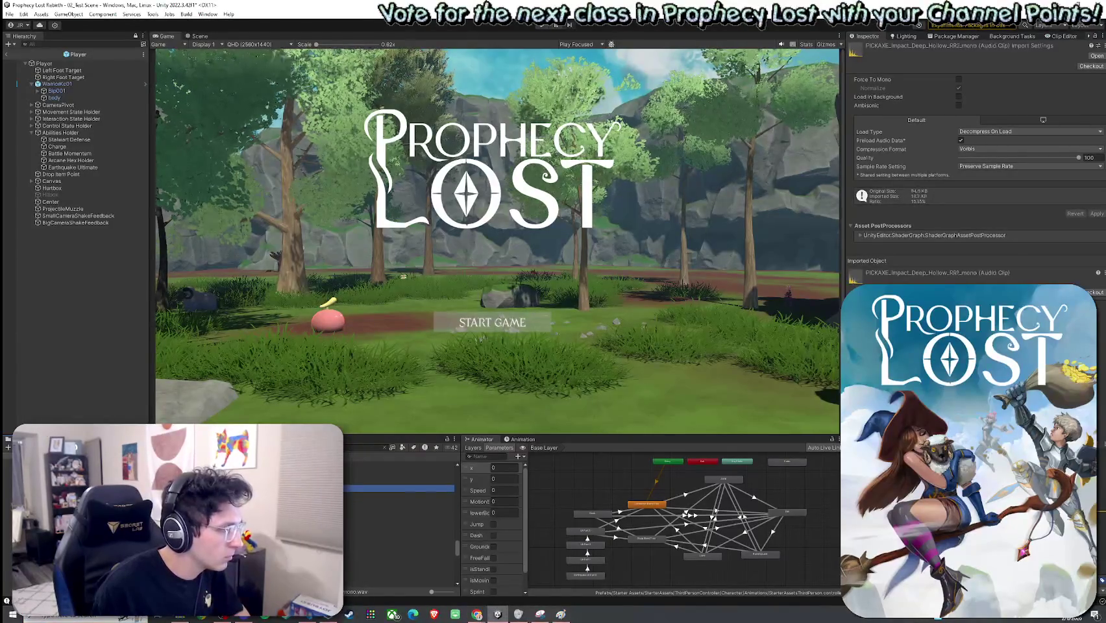
left_click(399, 516)
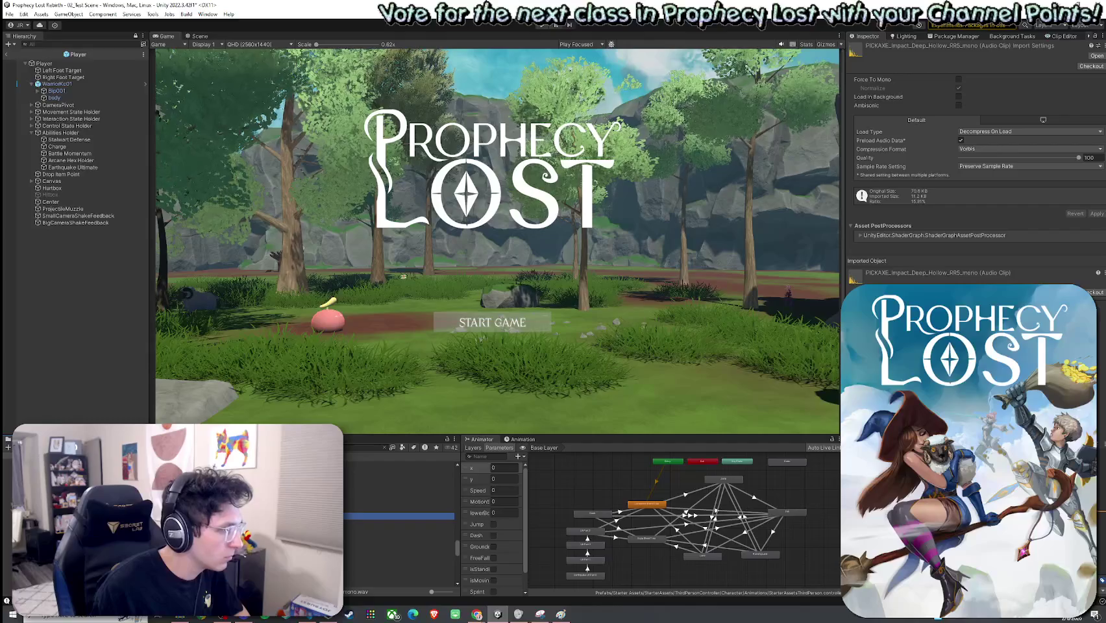
left_click(399, 496)
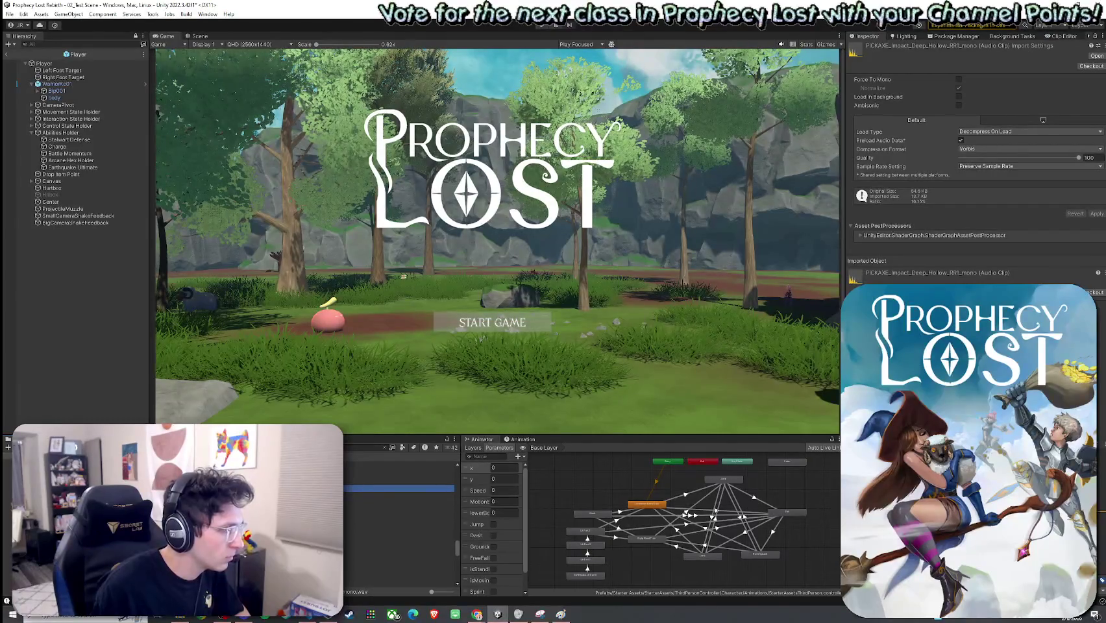
left_click(400, 509)
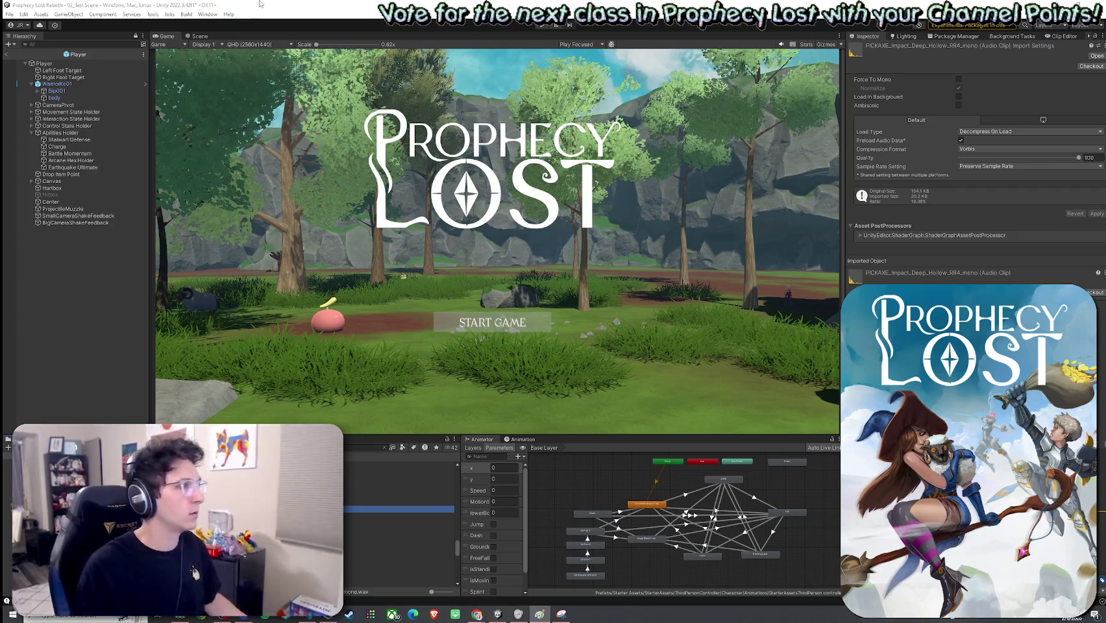
left_click(91, 63)
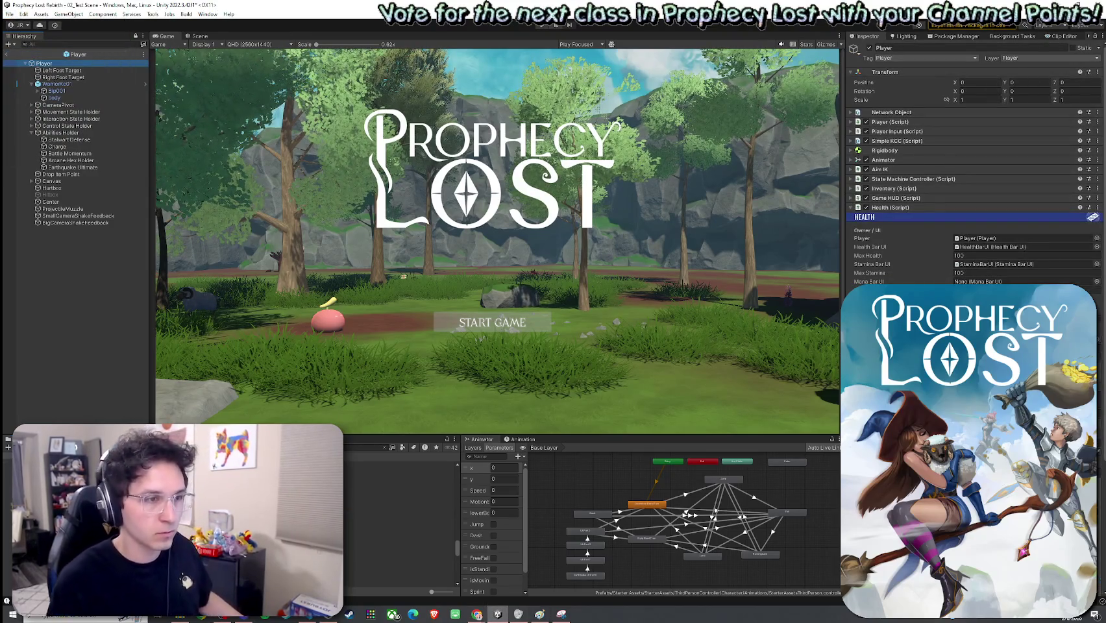
Scroll to Health's Damage Feedback and search the Grunt Clips picker for 'Landing Grunt 2'
left_click(157, 113)
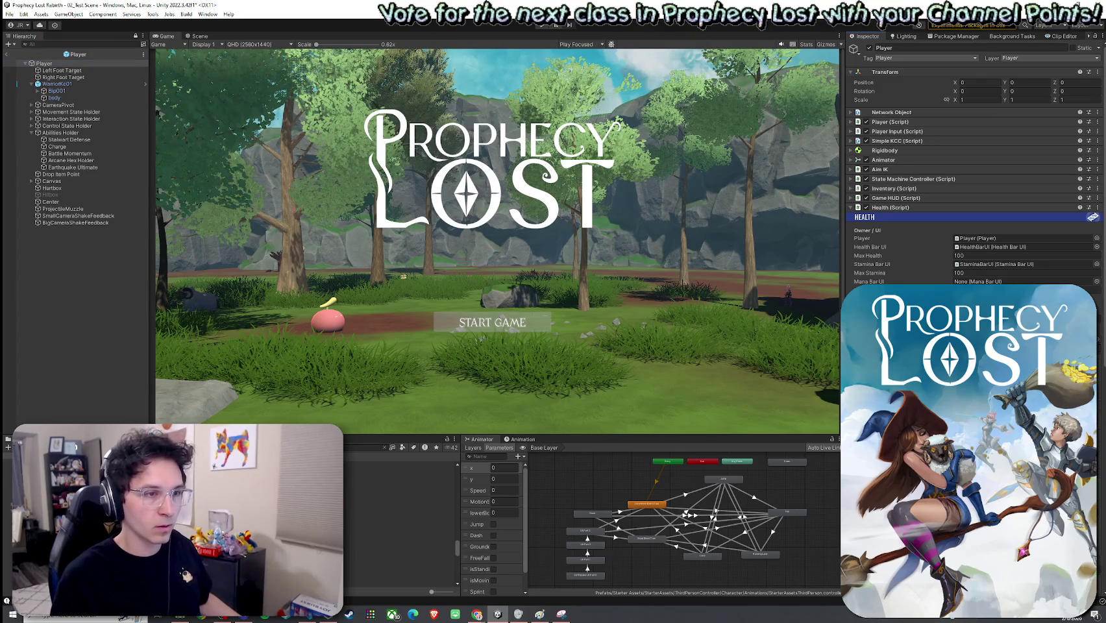
scroll(973, 162, "down", 3)
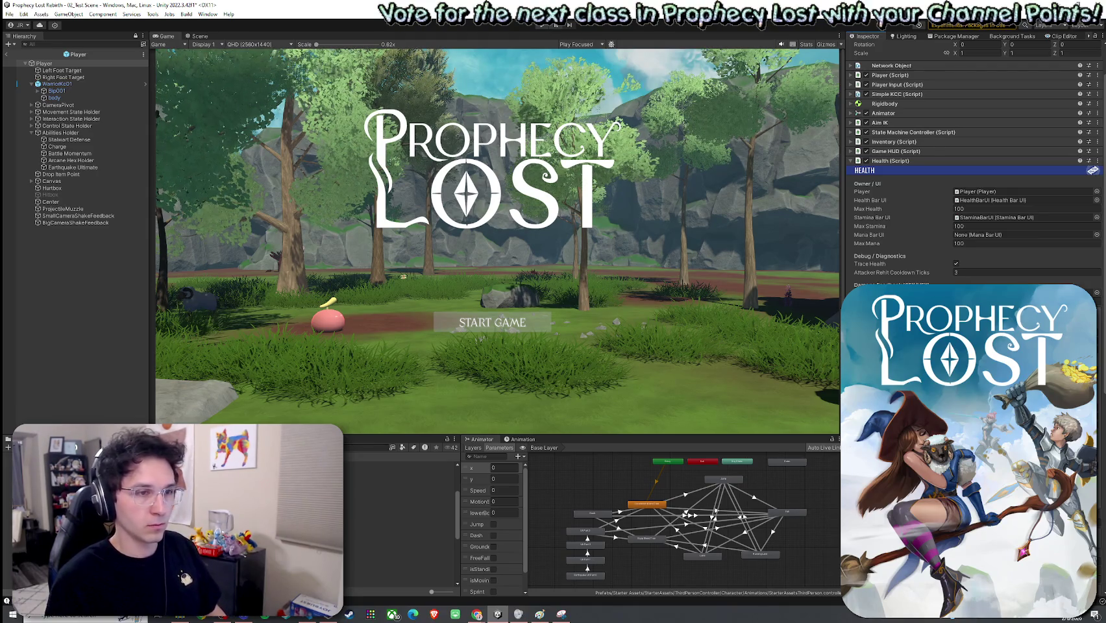
left_click(1096, 292)
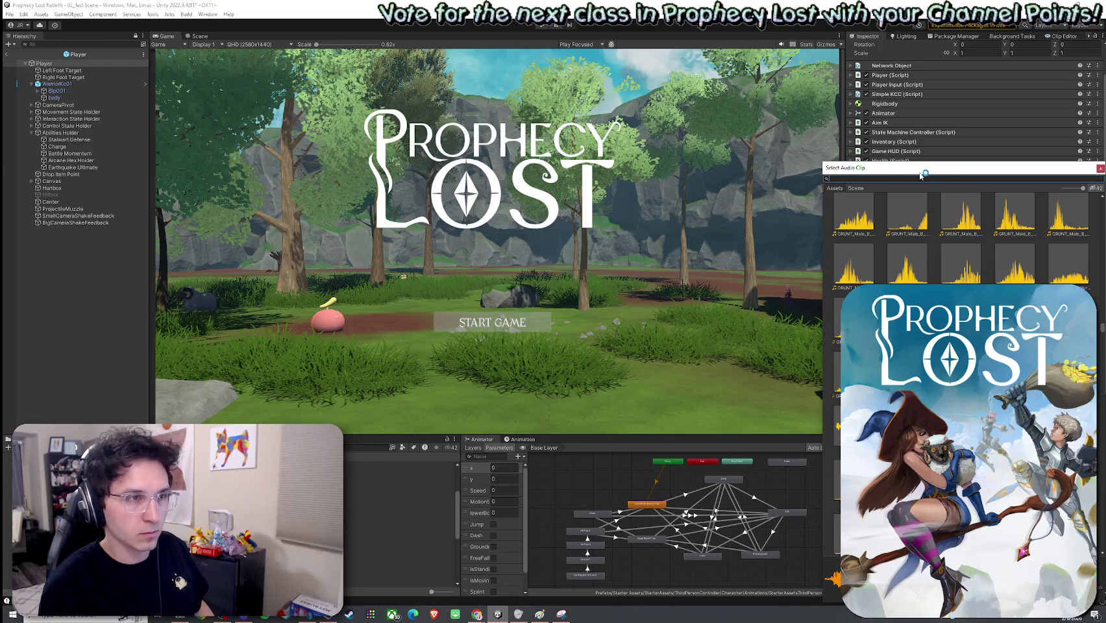
left_click(746, 168)
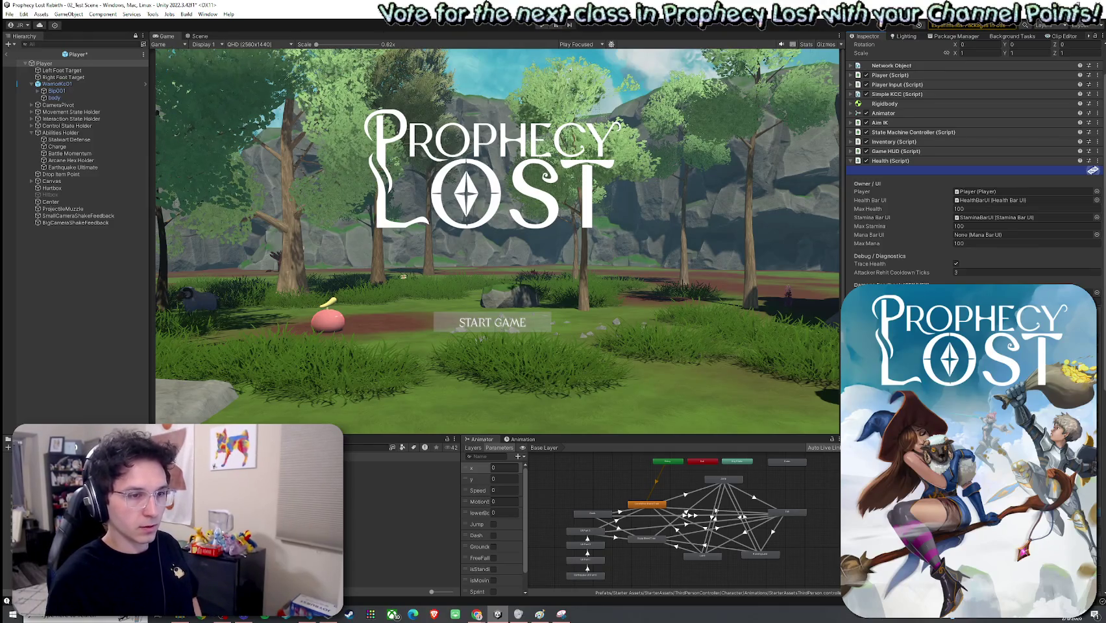
scroll(973, 194, "down", 3)
left_click(1094, 216)
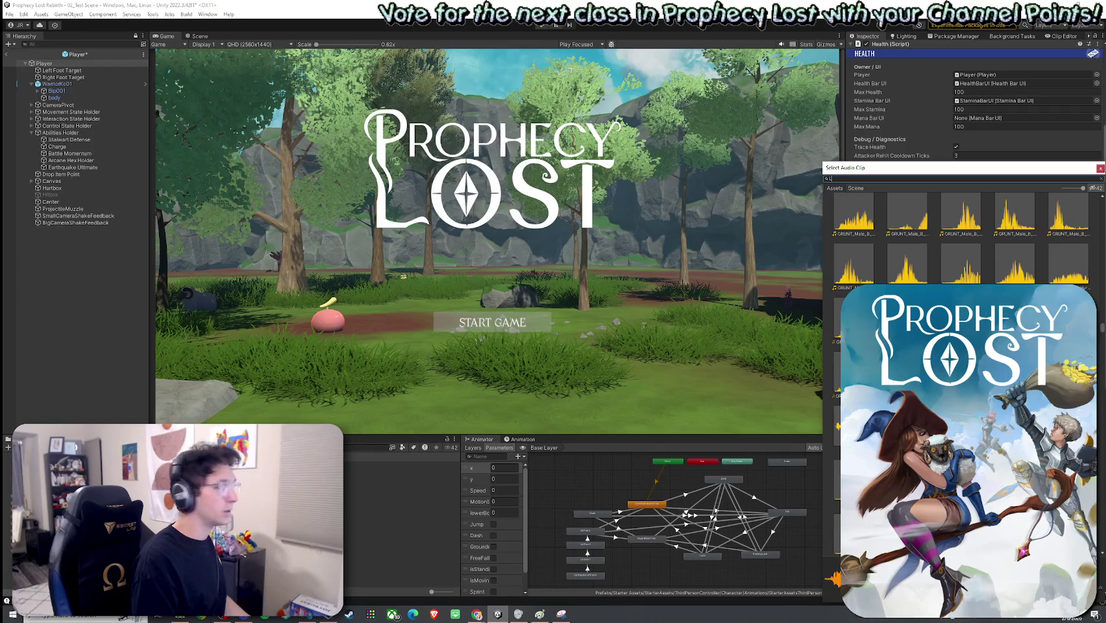
type("anding Grunt 2")
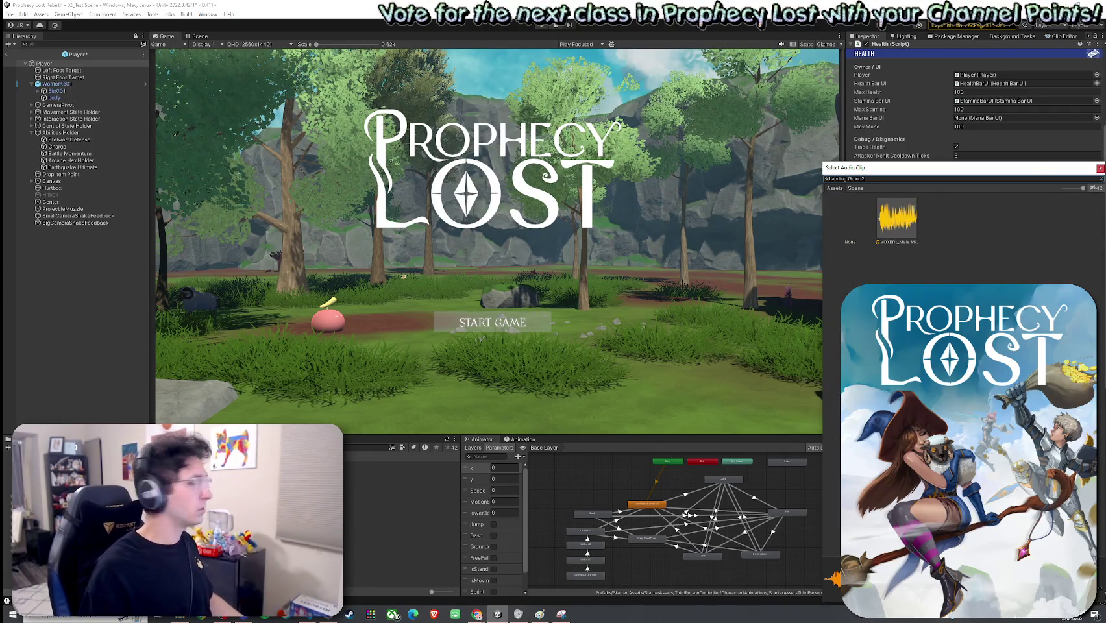
key("Return")
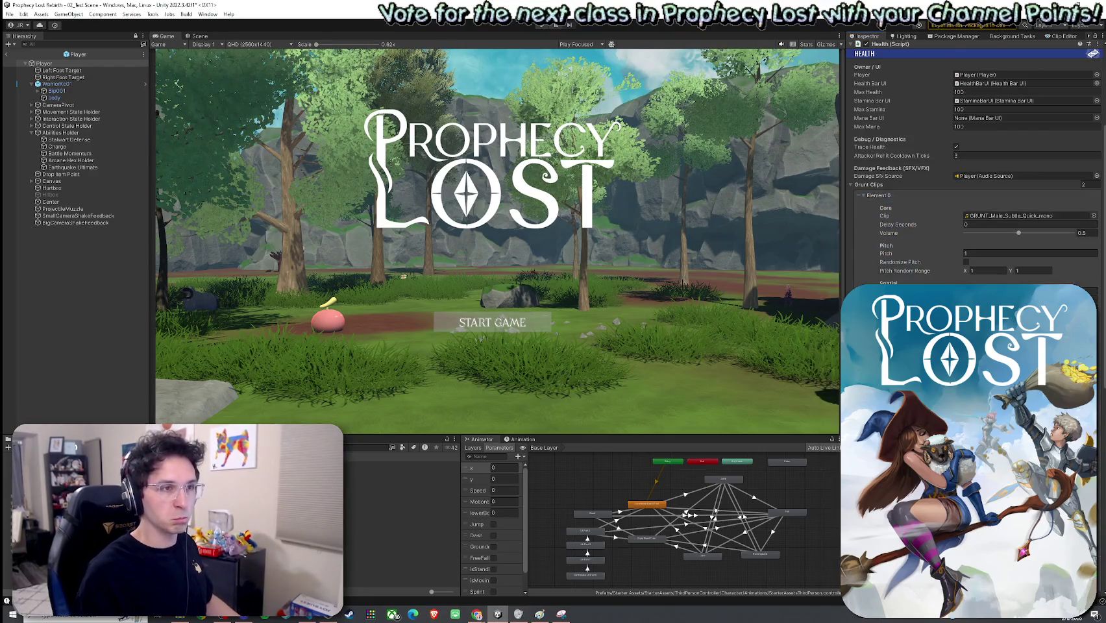
Add a third Grunt Clips entry using the Landing Grunt 3 sound
scroll(974, 169, "down", 3)
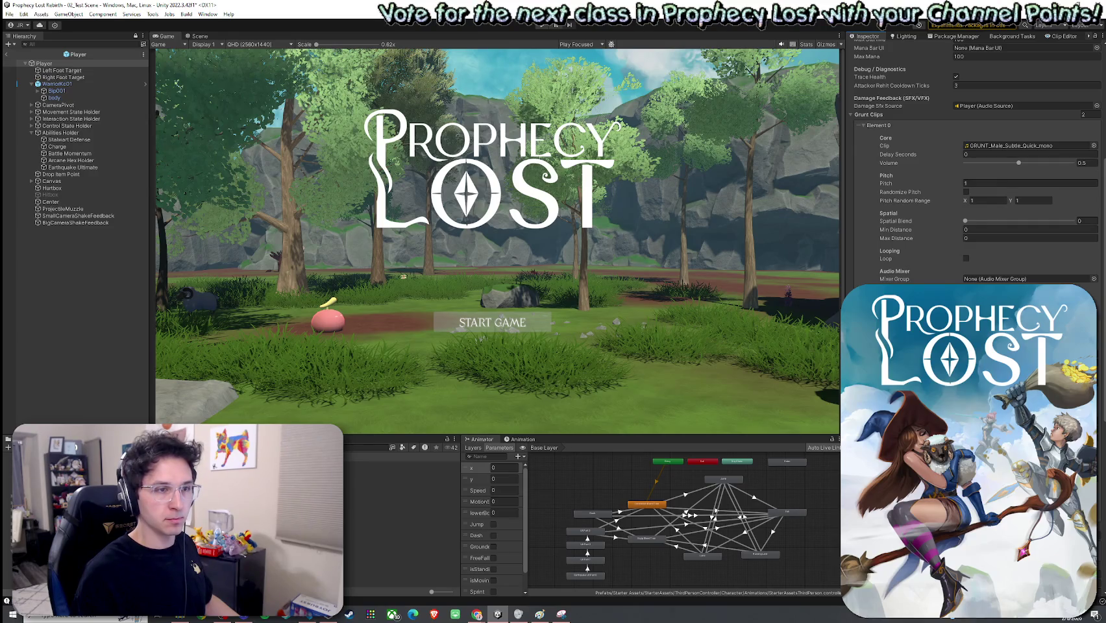
left_click(870, 126)
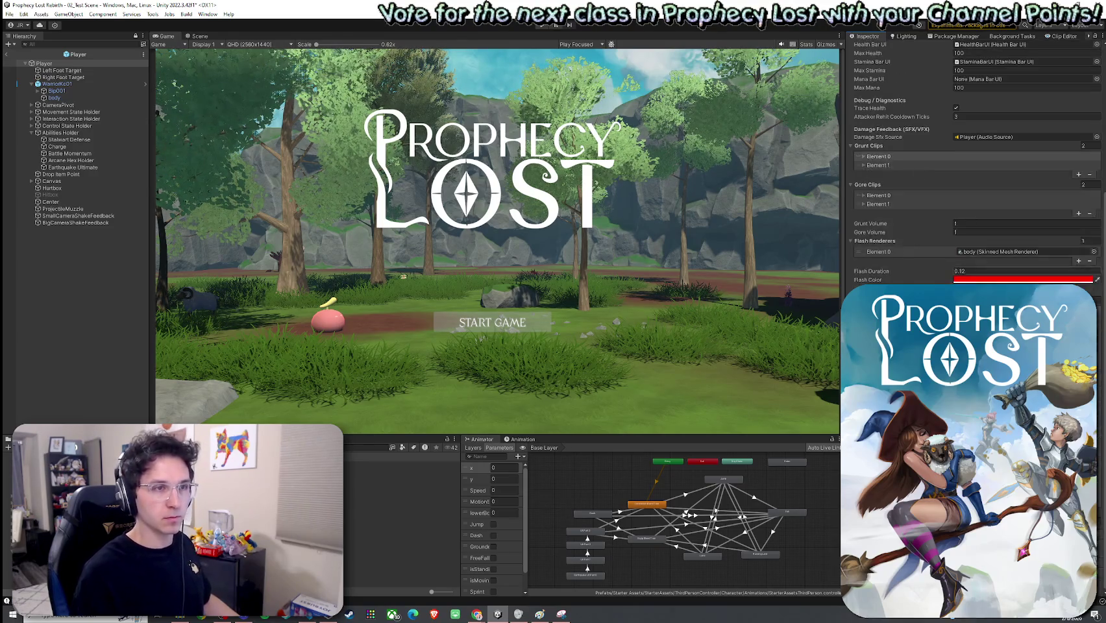
left_click(1078, 175)
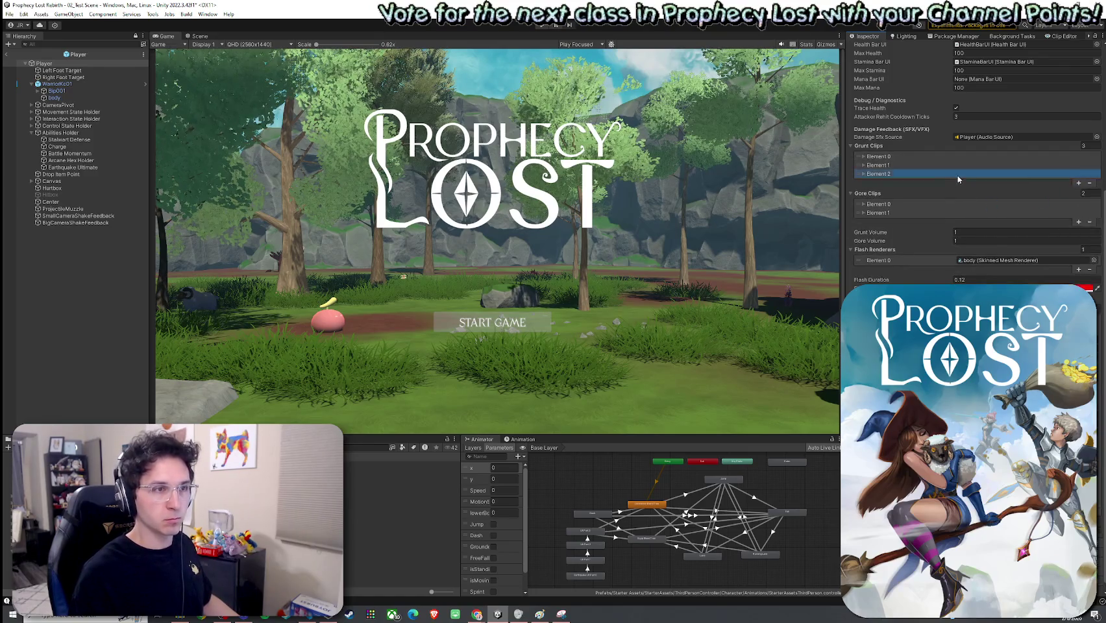
left_click(864, 174)
left_click(1092, 195)
type("Landin")
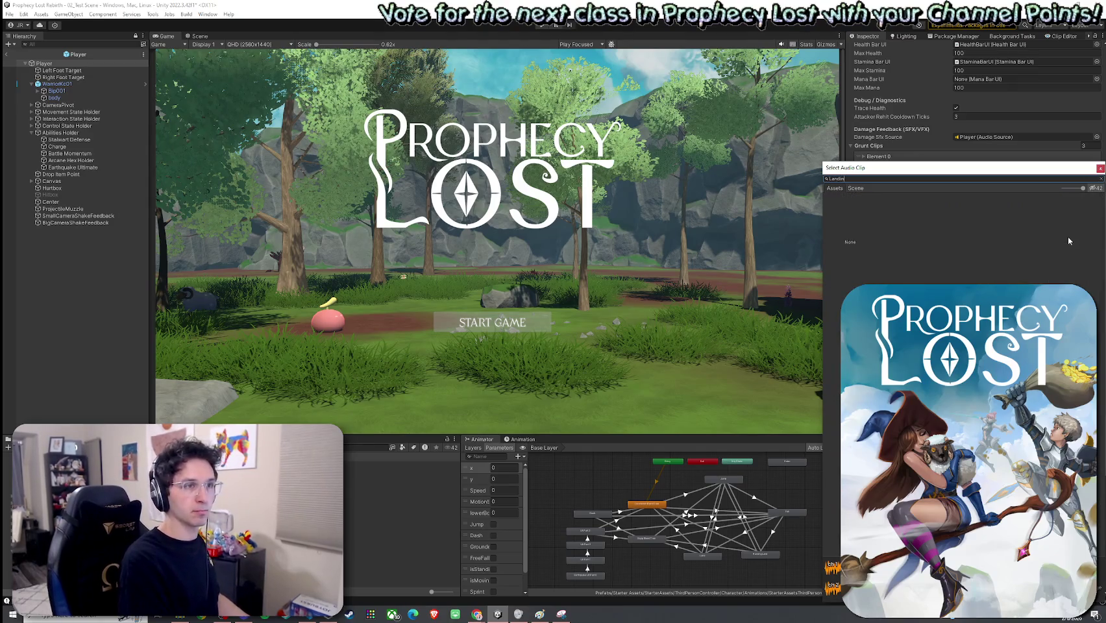
type("g Grunt 3")
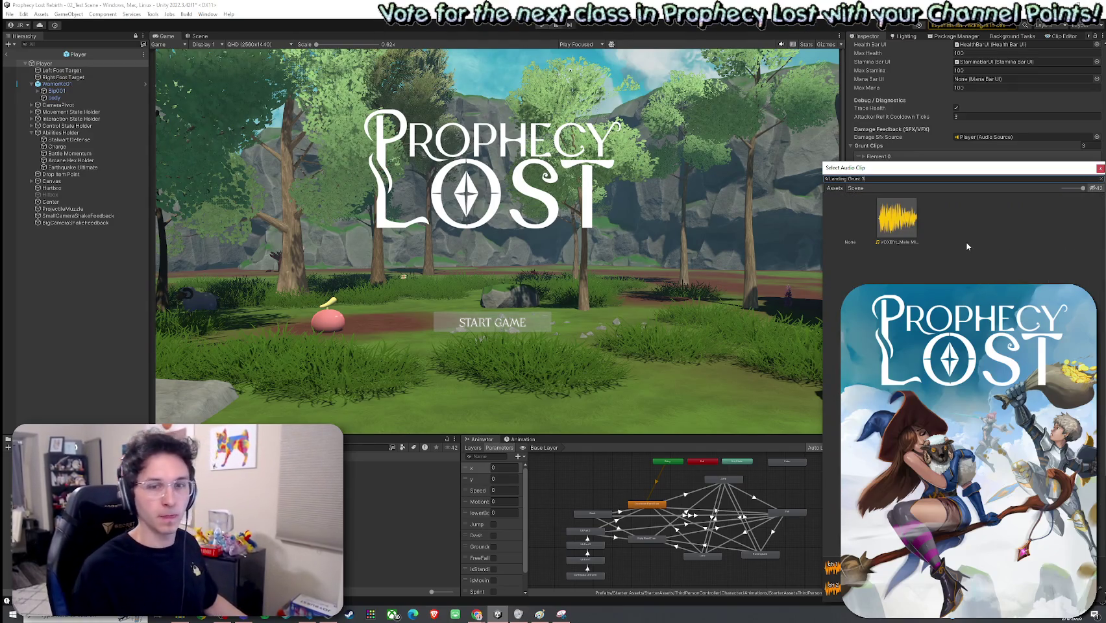
double_click(912, 229)
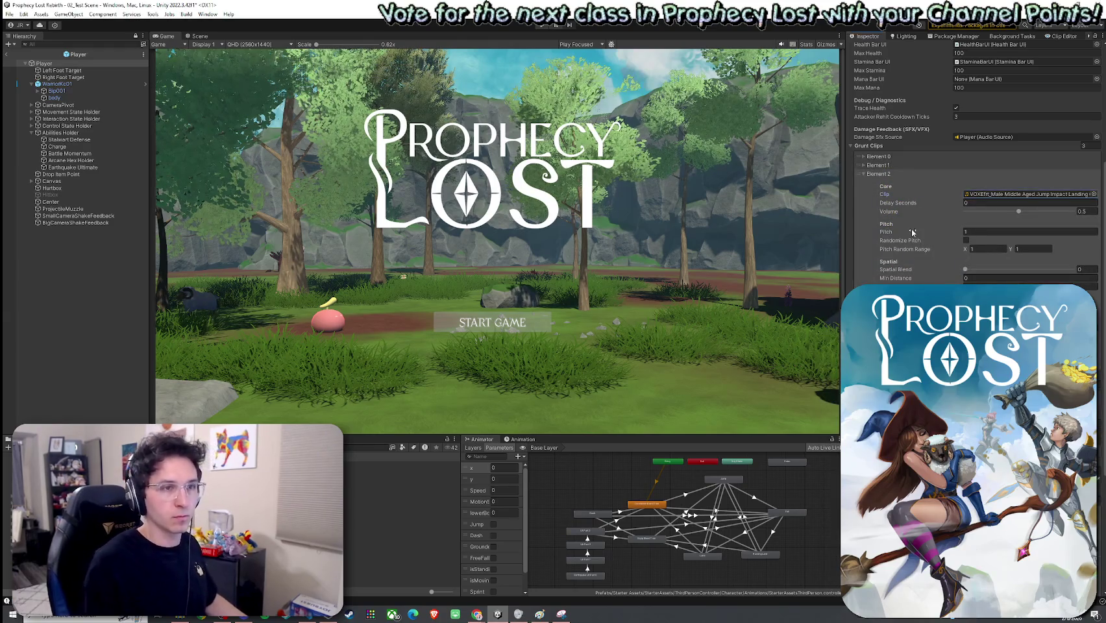
left_click(889, 174)
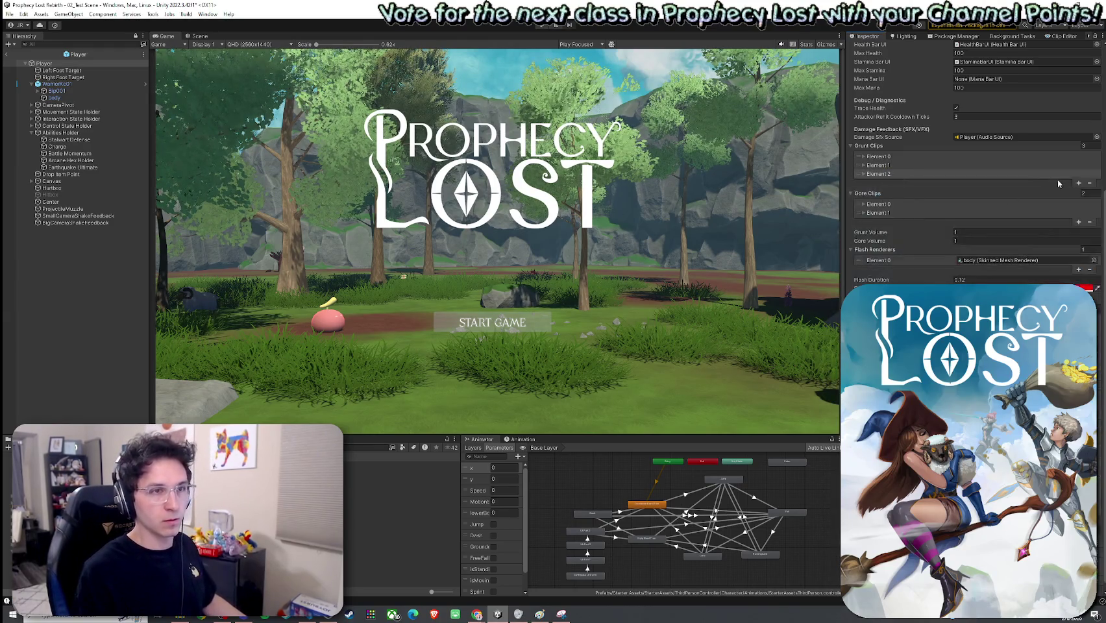
Add a fourth grunt entry with Landing Grunt 4 and remove the extra Gore Clips element
left_click(1079, 183)
left_click(948, 182)
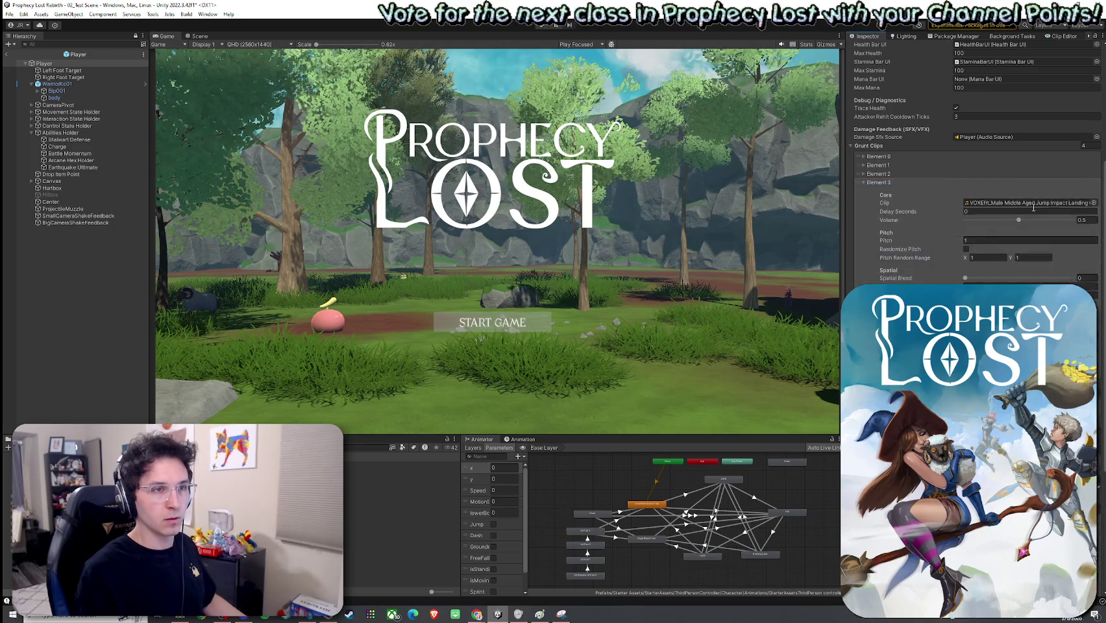
left_click(1096, 192)
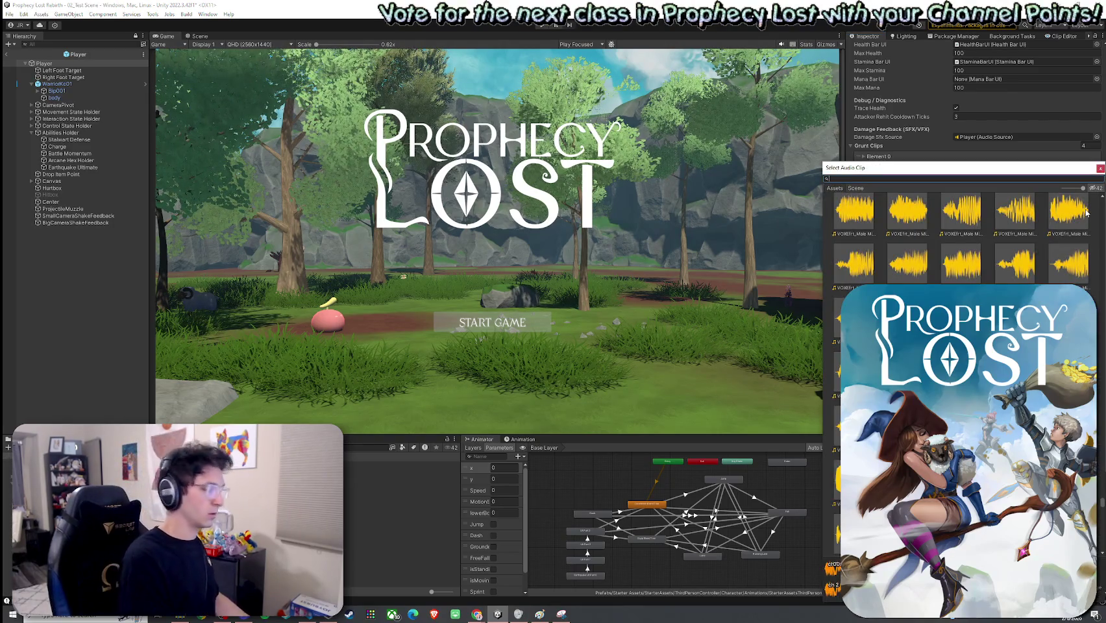
type("Landing Grunt4")
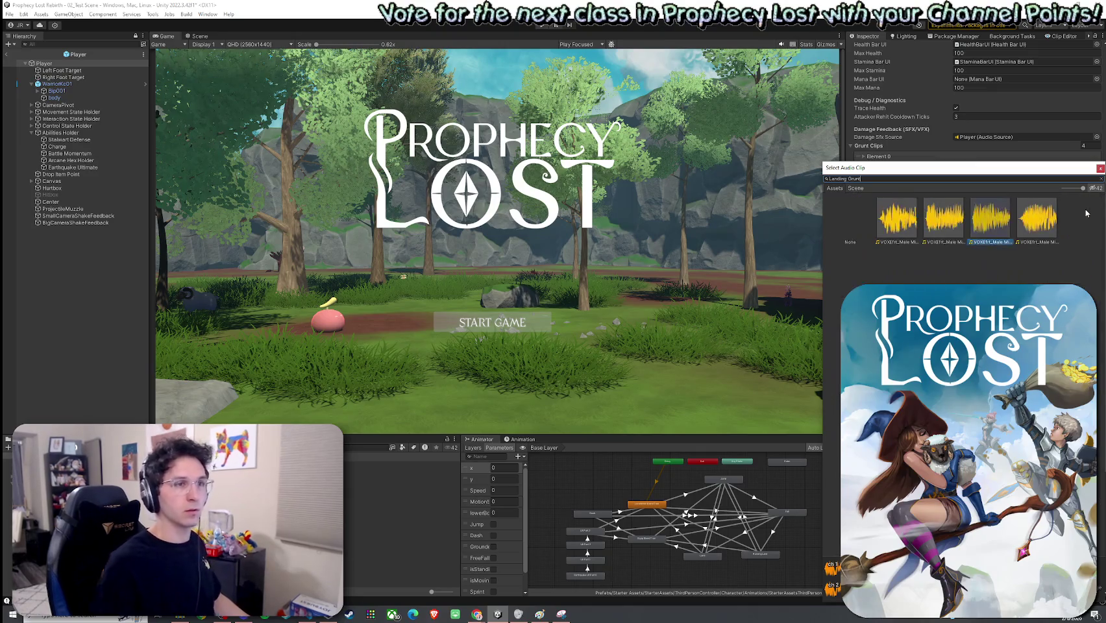
left_click(905, 237)
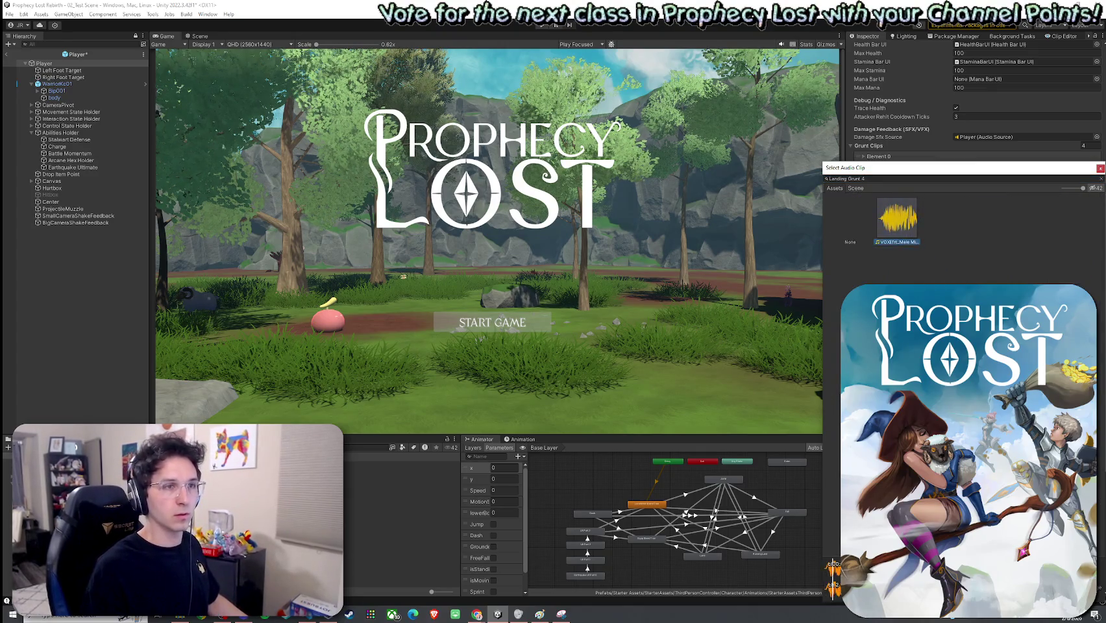
double_click(905, 237)
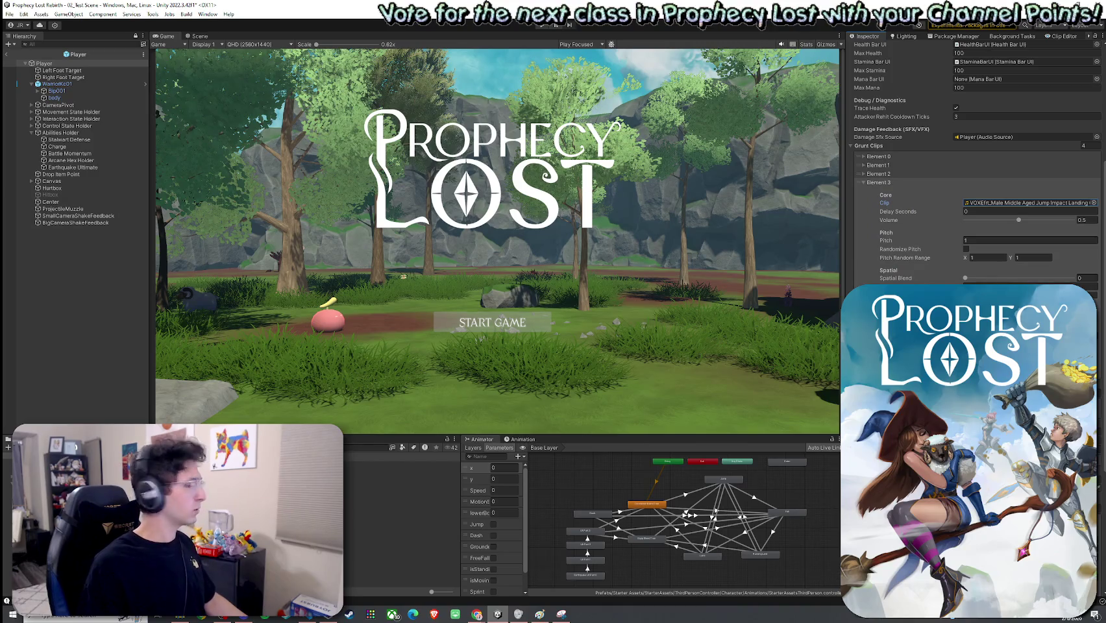
left_click(887, 184)
left_click(1091, 231)
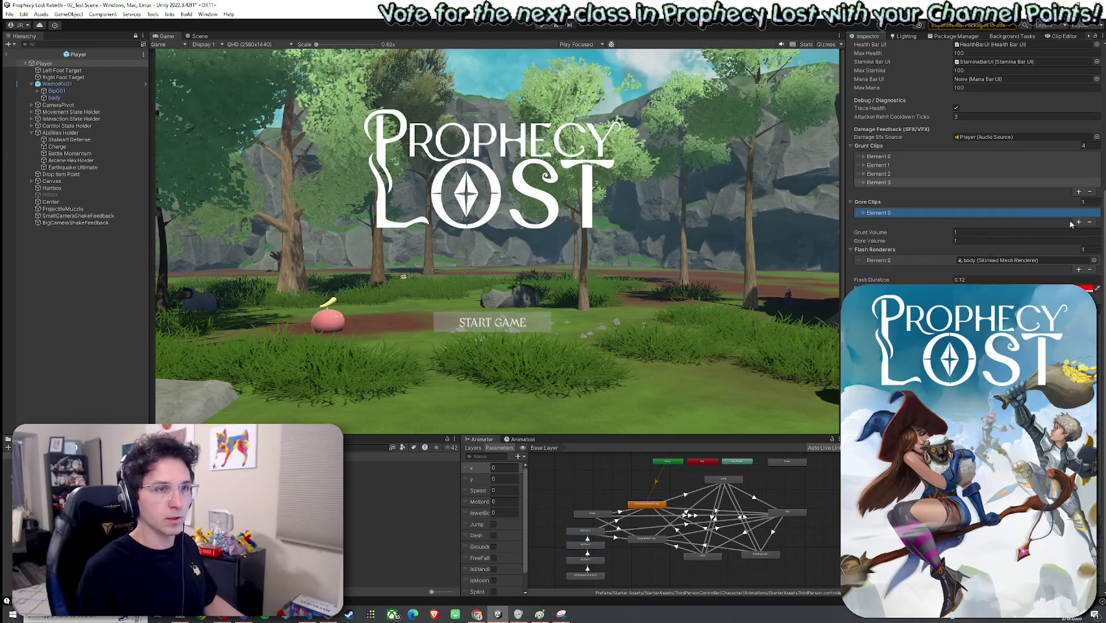
Assign PICKAXE_Impact_Deep_Hollow_RR1_mono to Gore Clips Element 0 with volume 0.5
left_click(1023, 213)
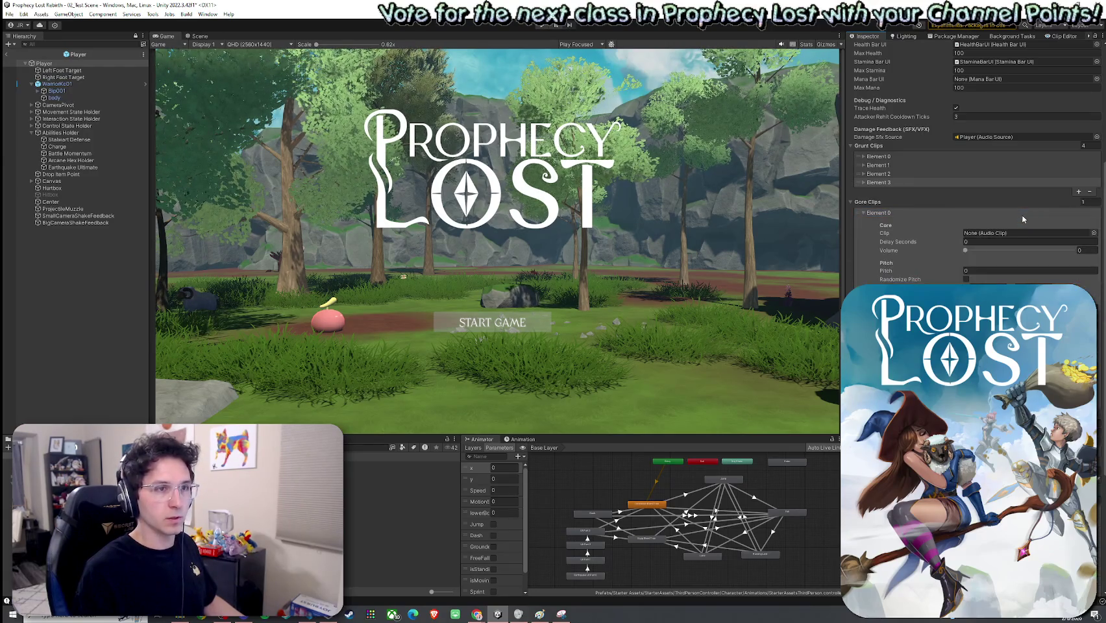
left_click(1094, 232)
type("Impact")
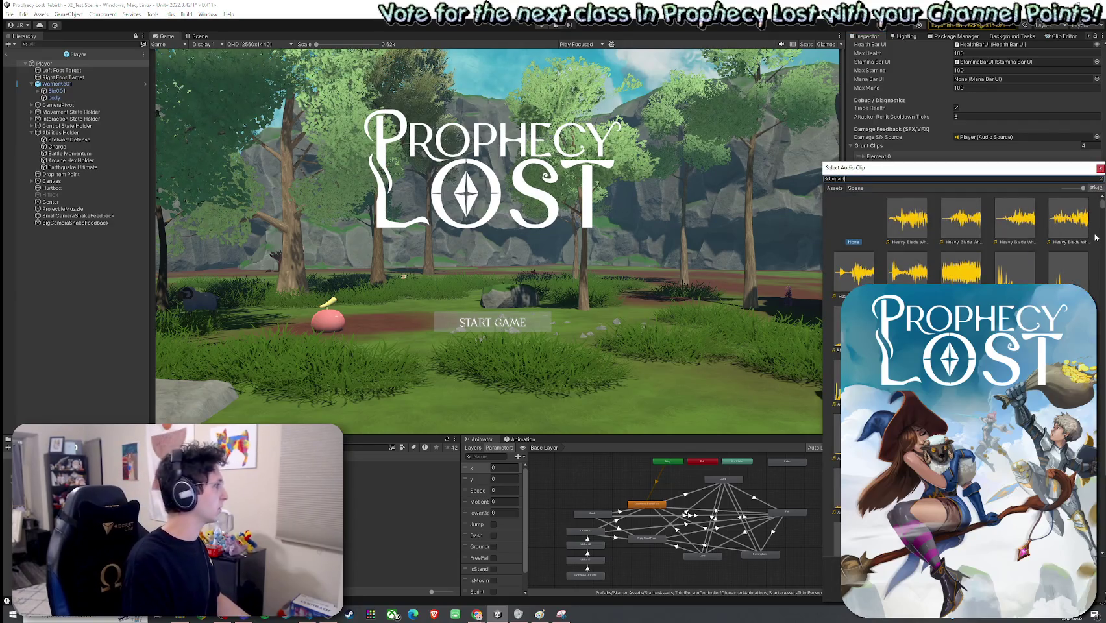
key("BackSpace")
key("BackSpace")
type("Deep G")
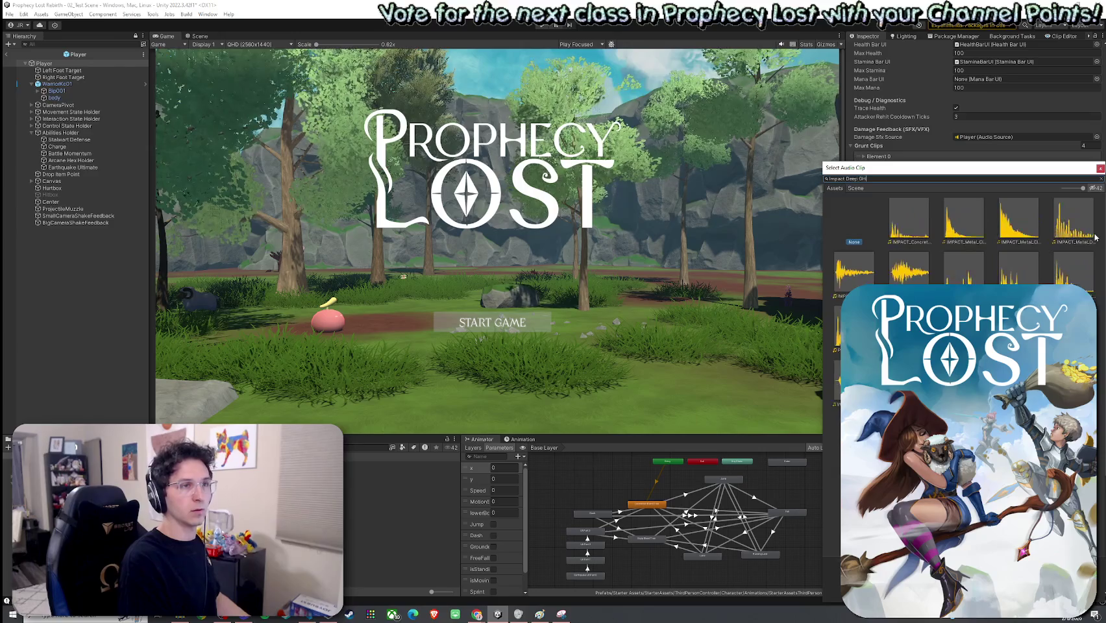
key("BackSpace")
type("Hollow 1")
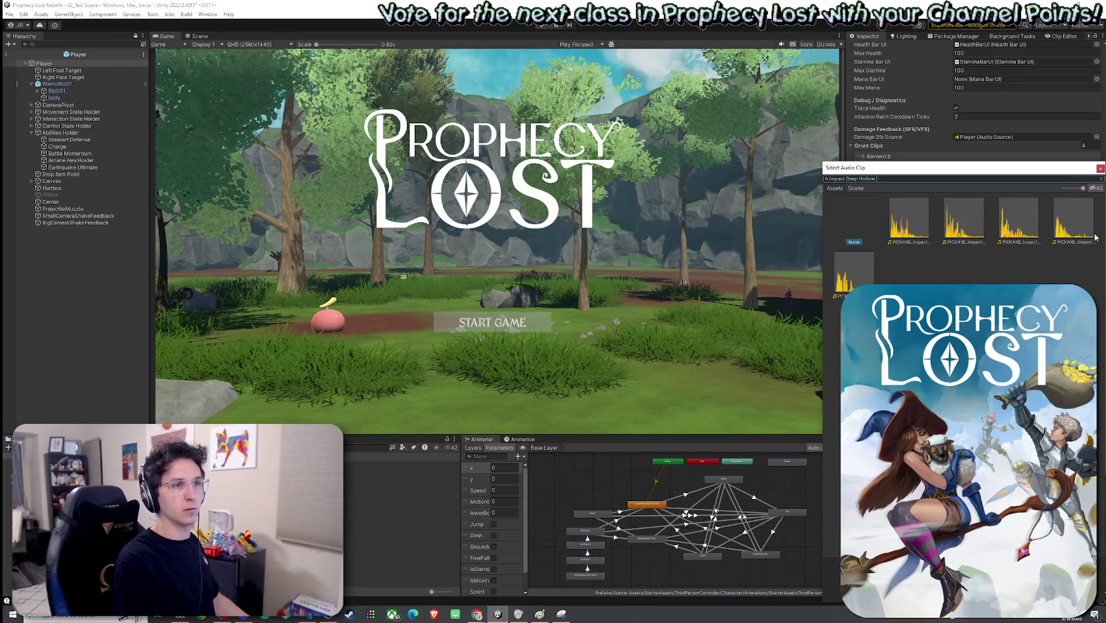
double_click(897, 219)
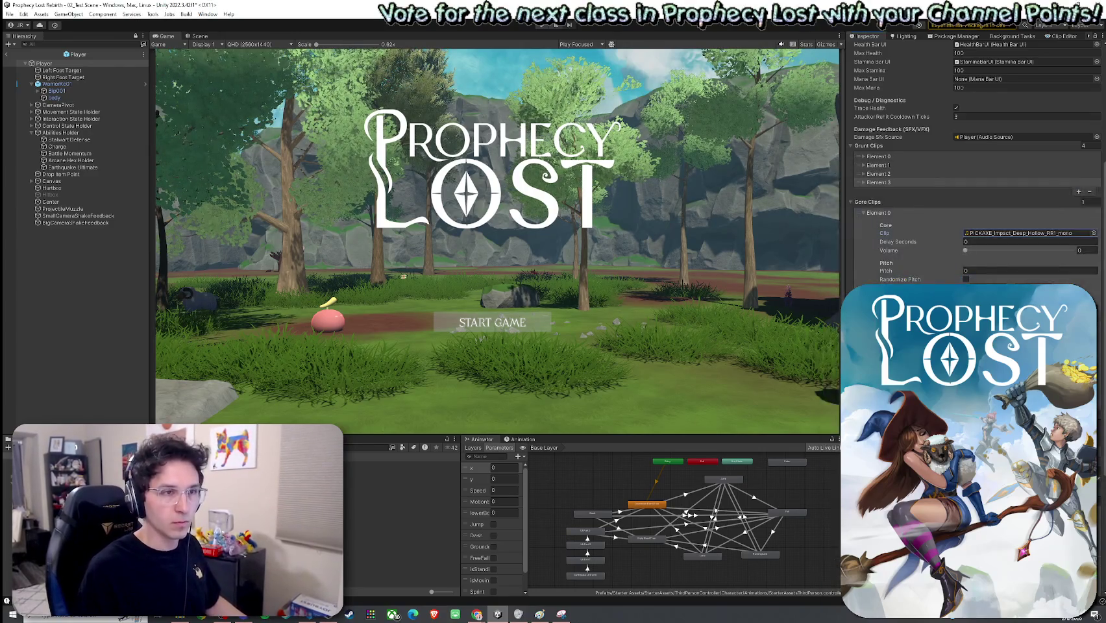
left_click(986, 271)
left_click(1072, 251)
type(".5")
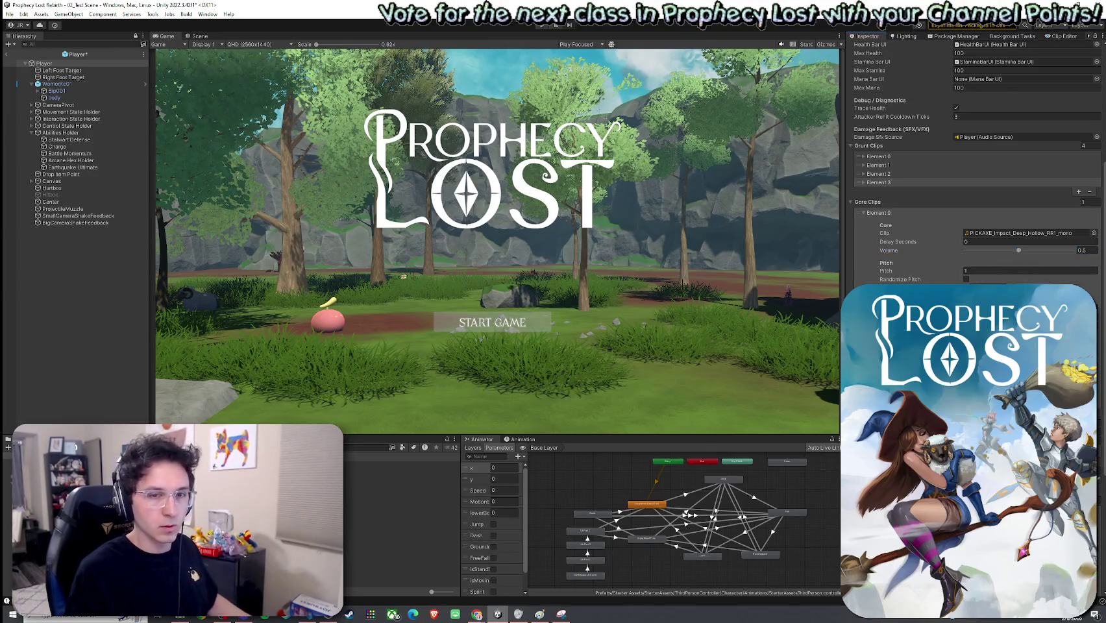
Assign PICKAXE_Impact_Deep_Hollow_RR2_mono to the second gore entry
scroll(1089, 275, "down", 5)
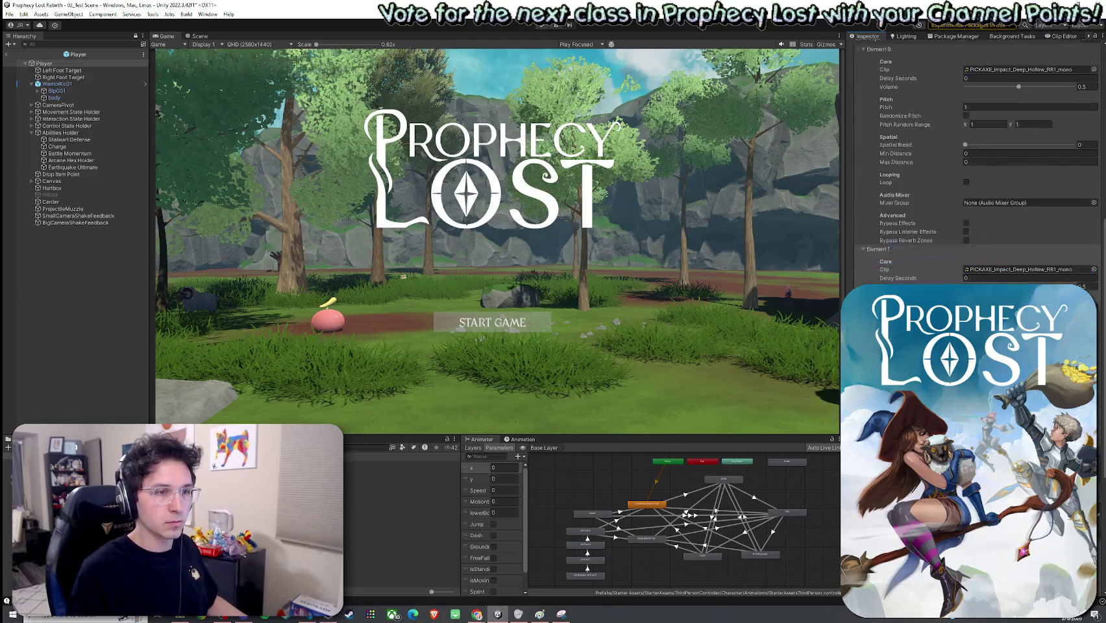
left_click(1094, 269)
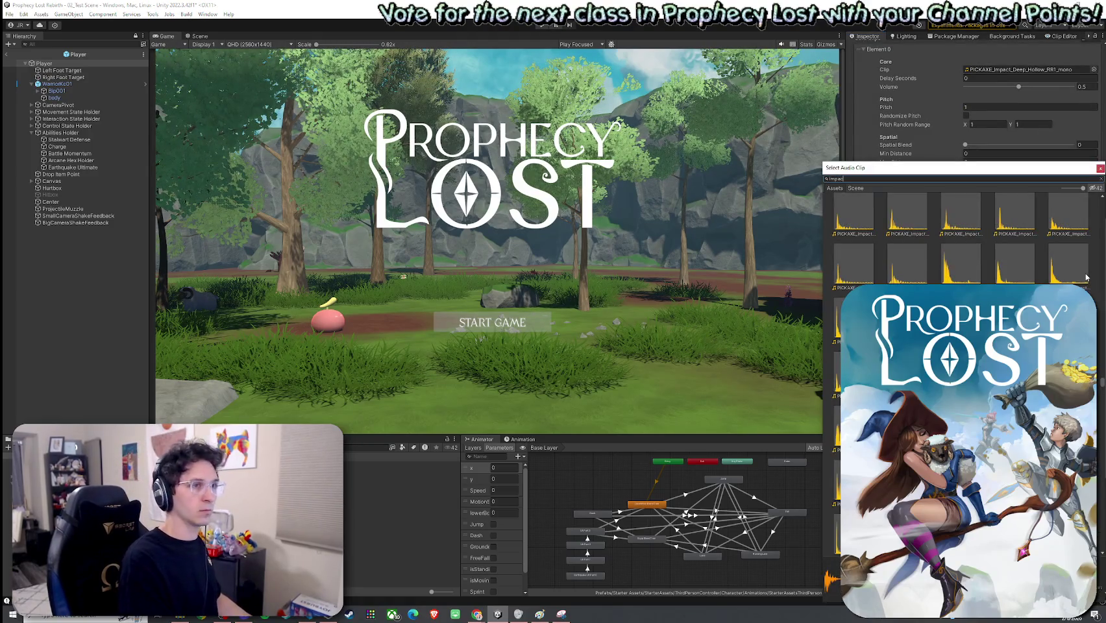
type("t de")
type("ep hollow 2")
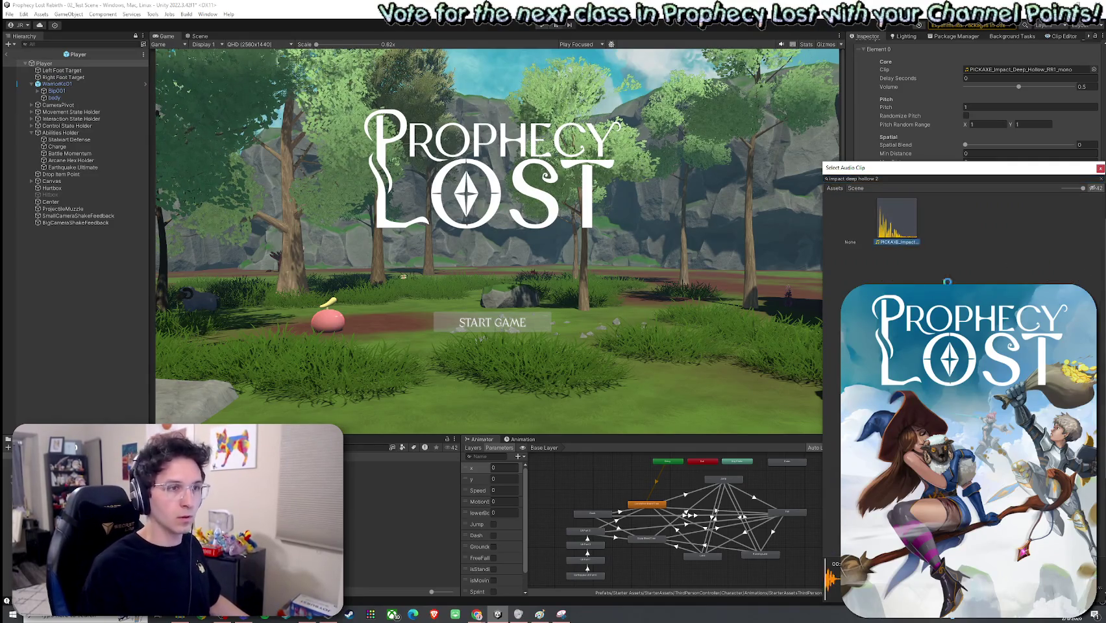
double_click(902, 224)
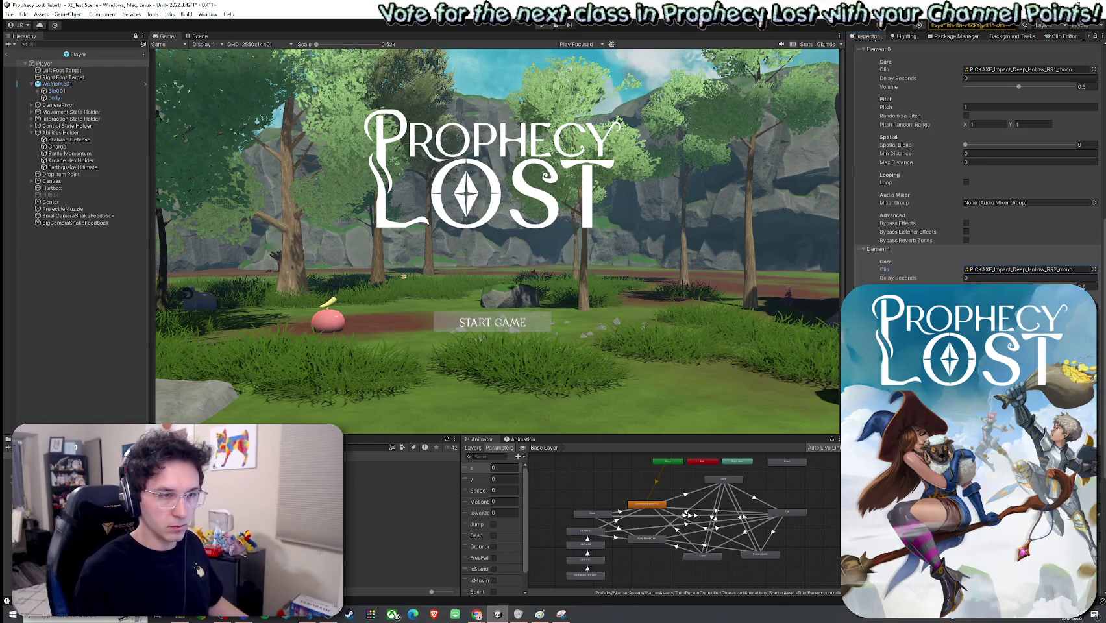
Assign deep hollow pickaxe impact sounds to the two remaining gore entries
scroll(973, 162, "down", 5)
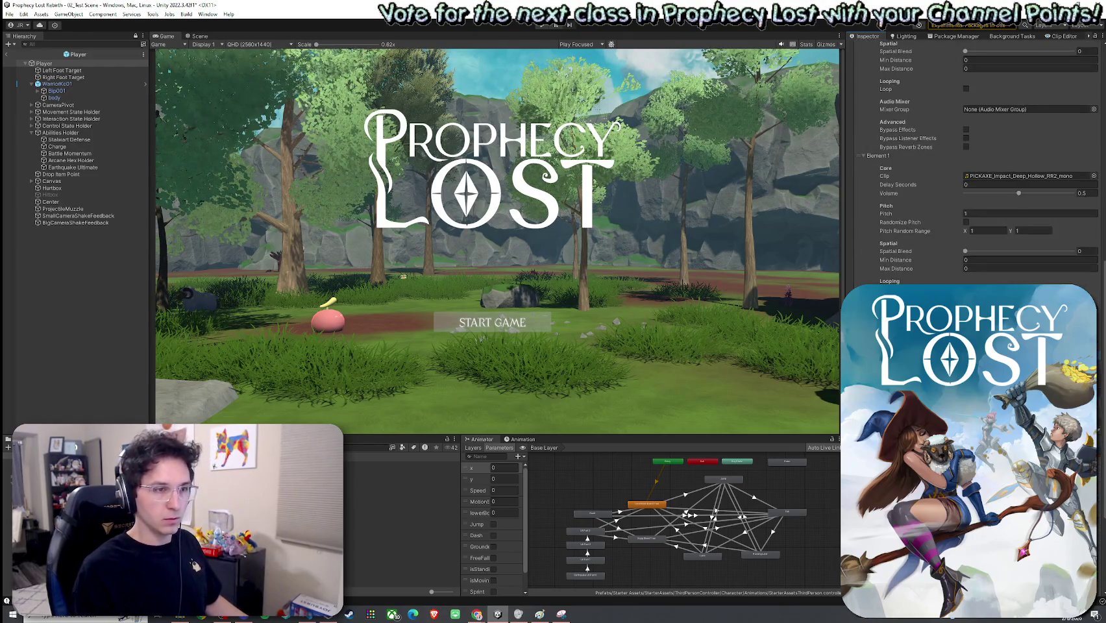
left_click(1093, 305)
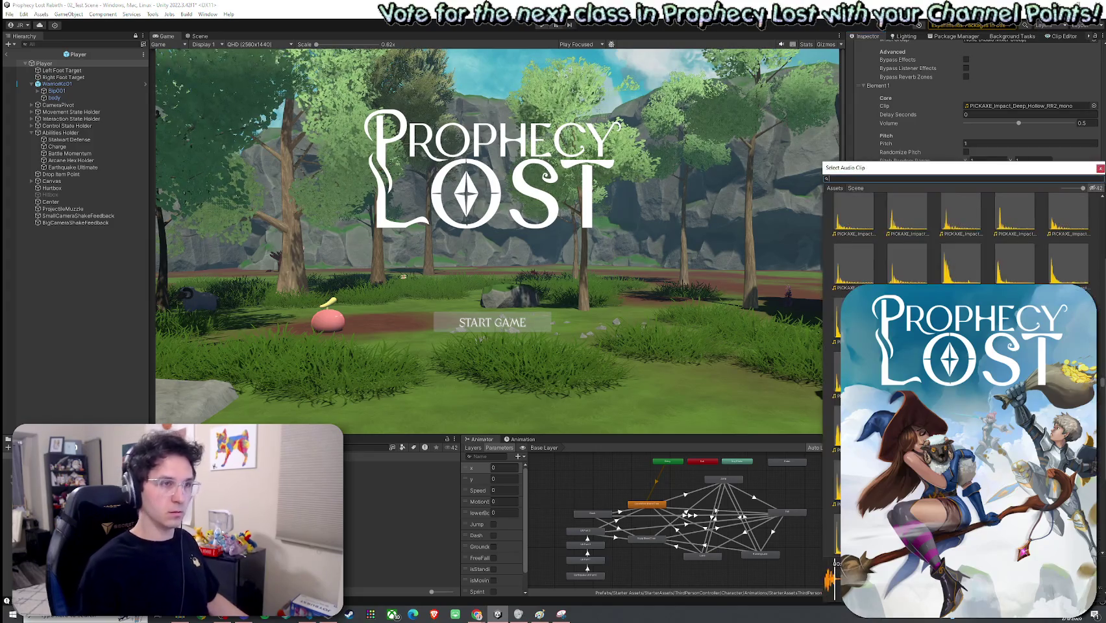
type("impact deep")
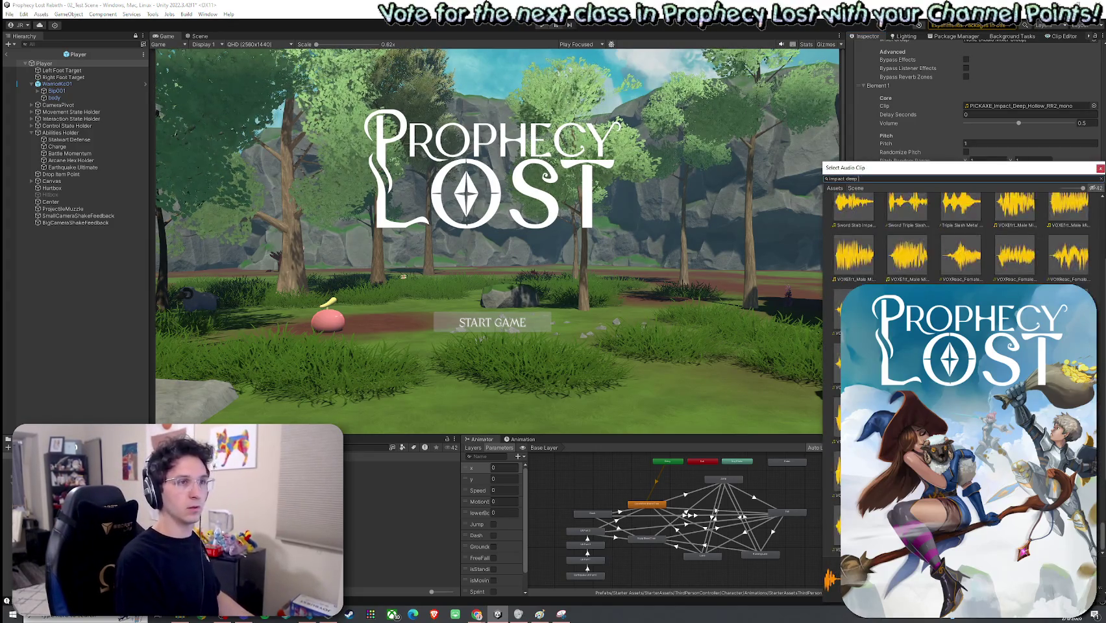
type(" holo")
key("BackSpace")
type("low 3")
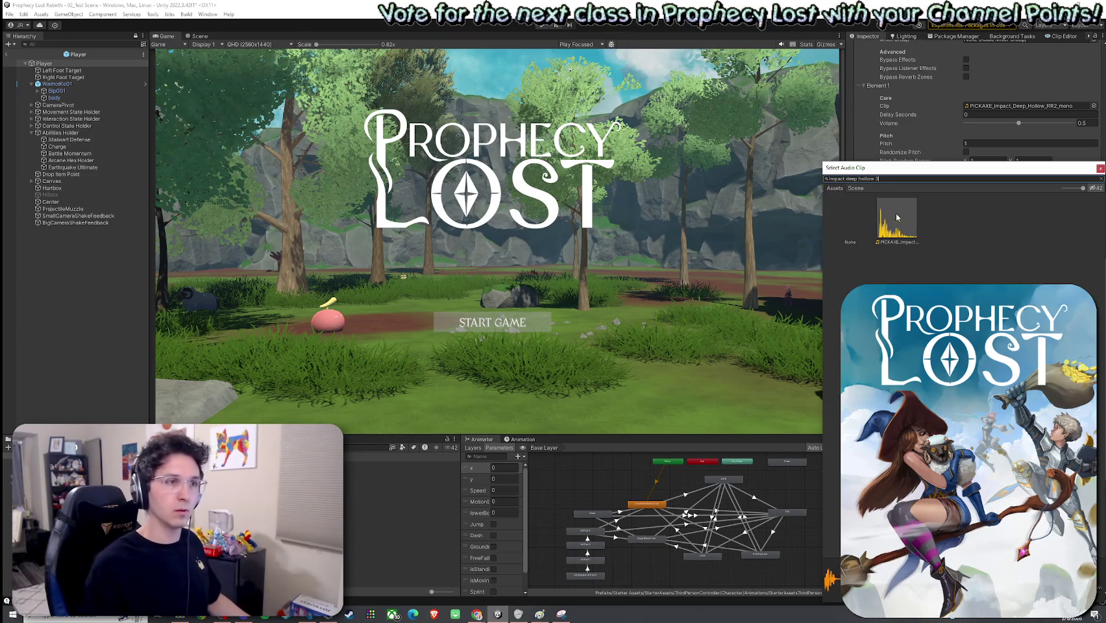
double_click(897, 217)
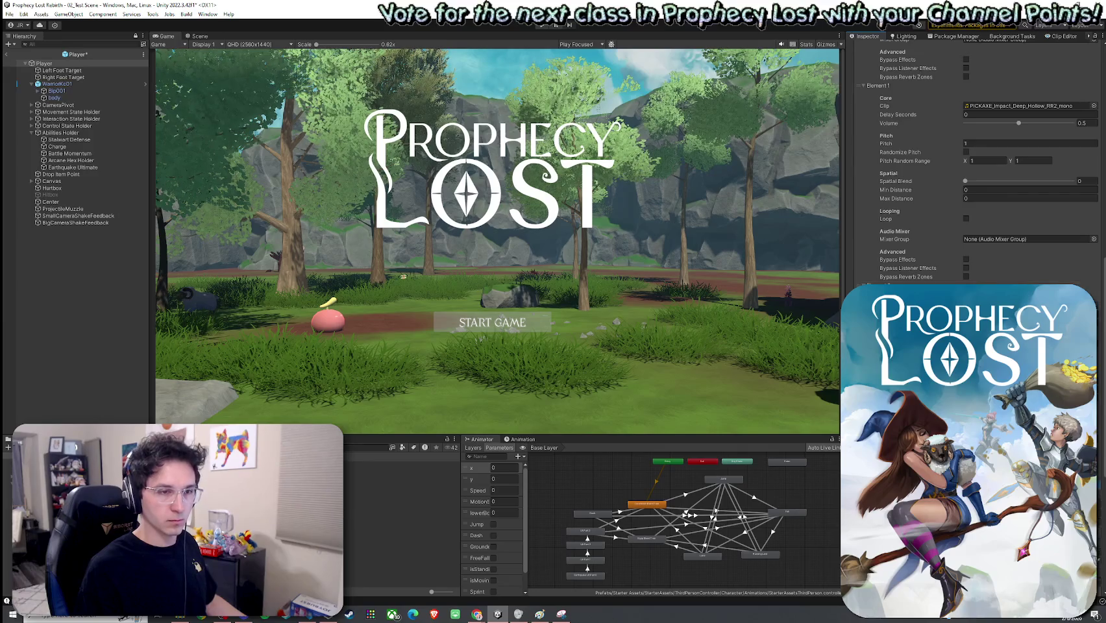
left_click(1094, 106)
type("impact deep hollow 5")
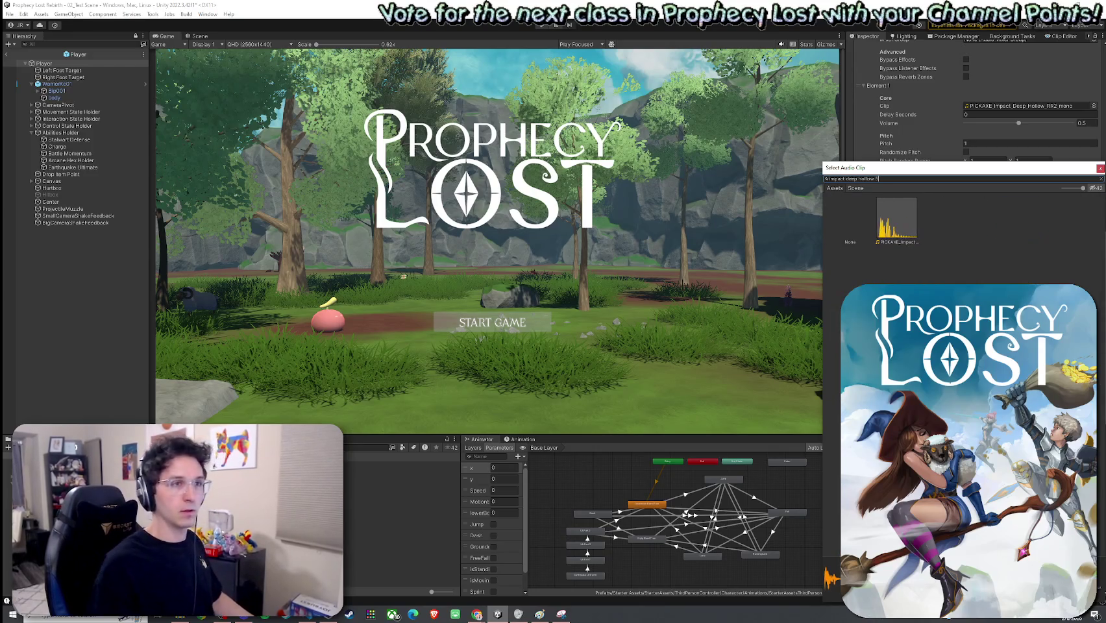
double_click(899, 235)
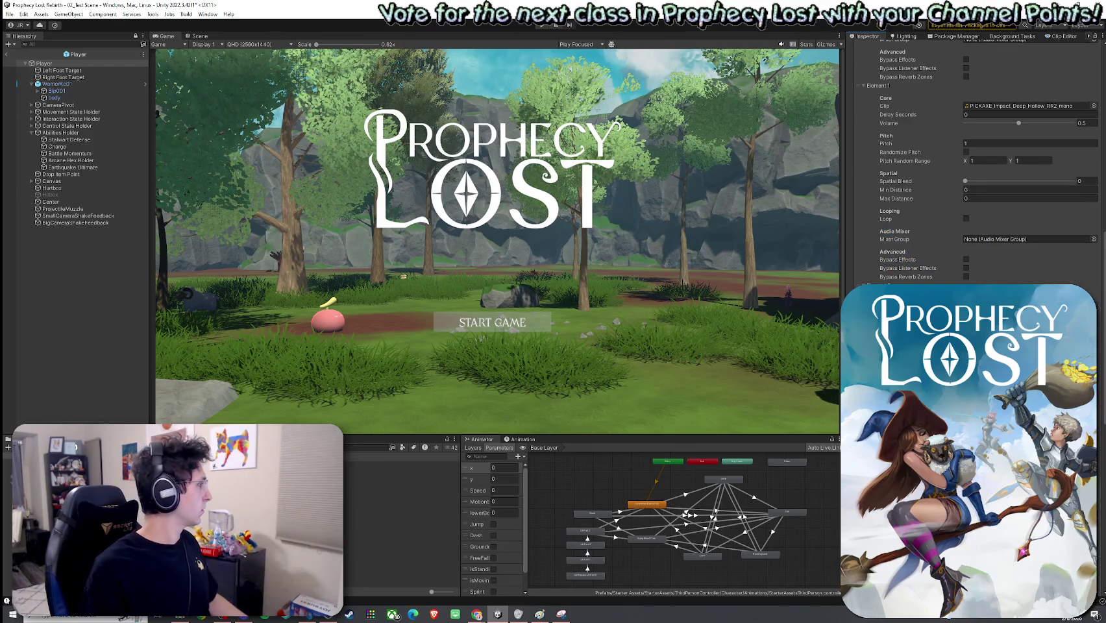
scroll(898, 278, "up", 10)
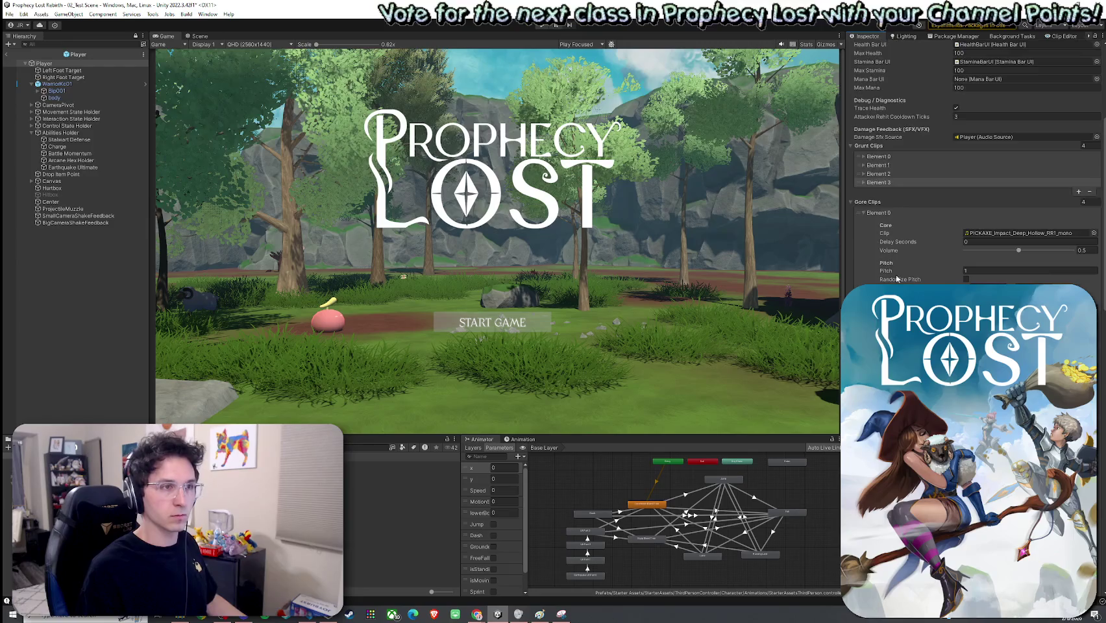
Leave the Player prefab, return to 02_Test Scene and enter Play mode
left_click(866, 202)
left_click(9, 14)
key("Escape")
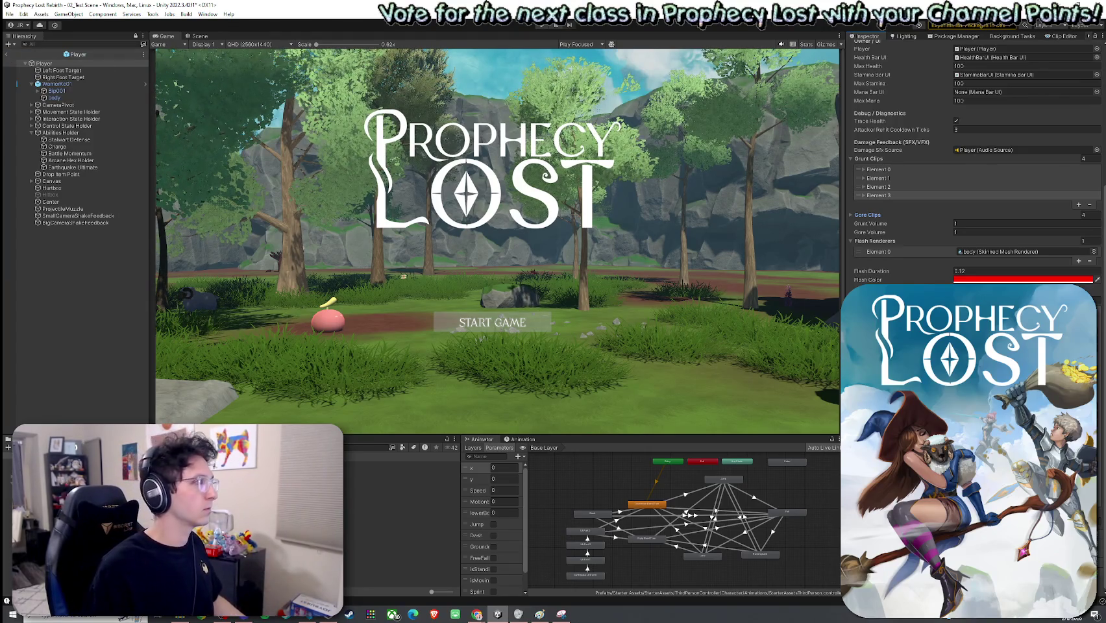
left_click(9, 14)
key("Escape")
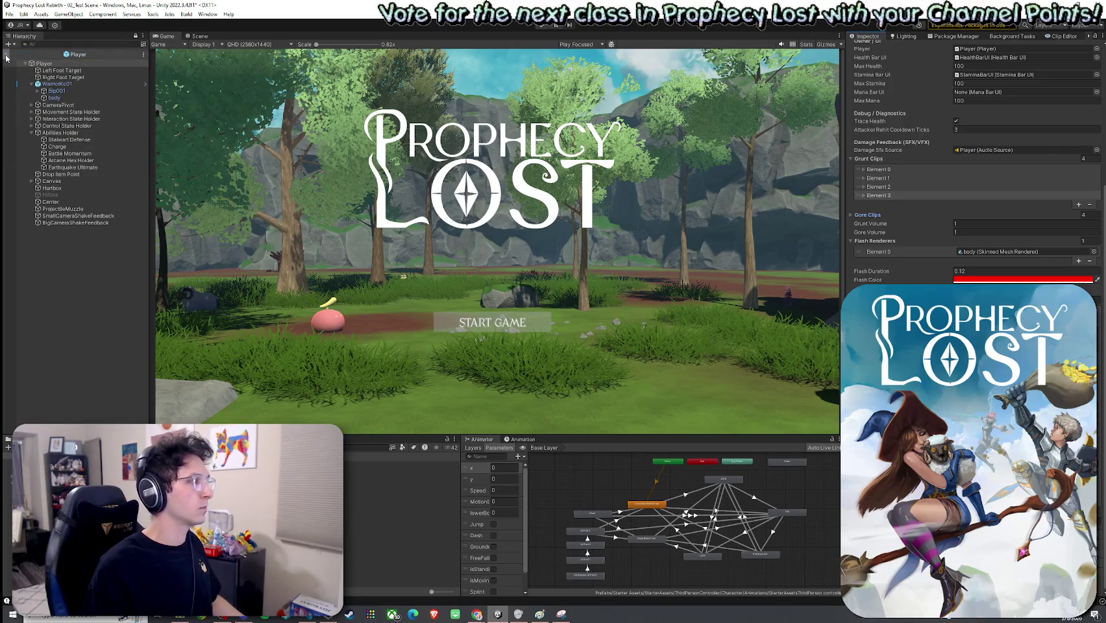
left_click(6, 56)
left_click(9, 14)
key("Escape")
left_click(544, 25)
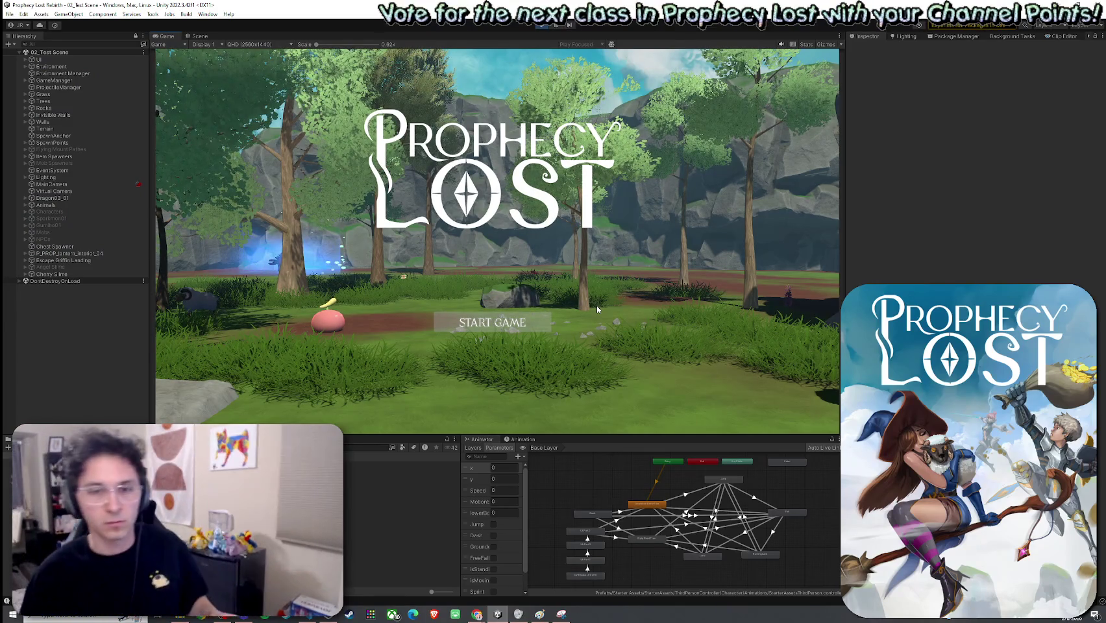
Start the game, run the character into the pink slime until it dies, then stop Play mode
left_click(499, 326)
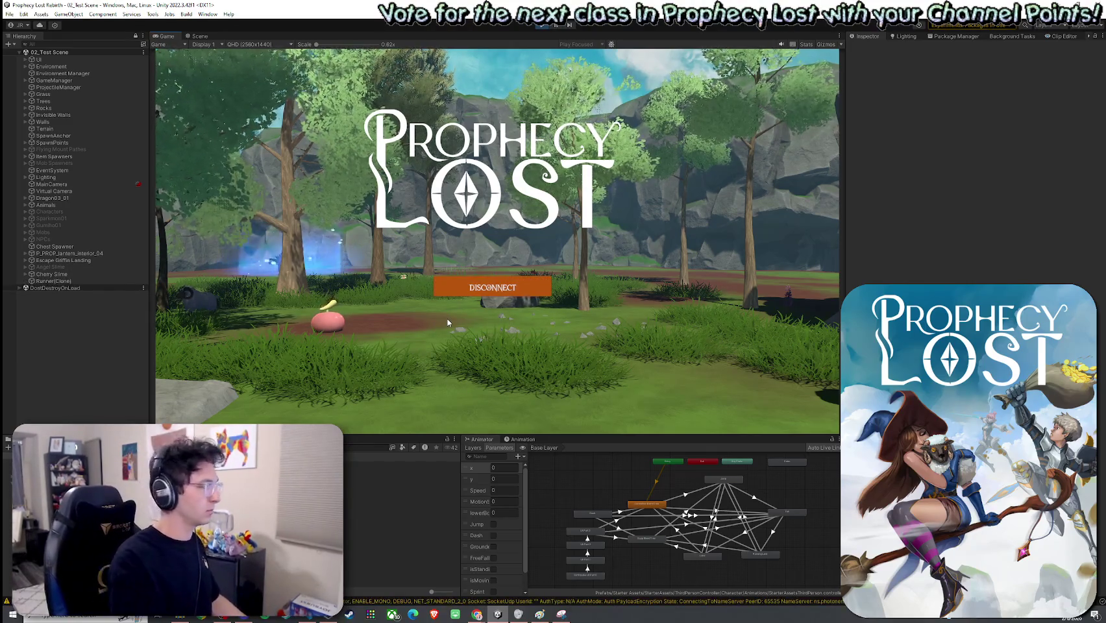
key("w")
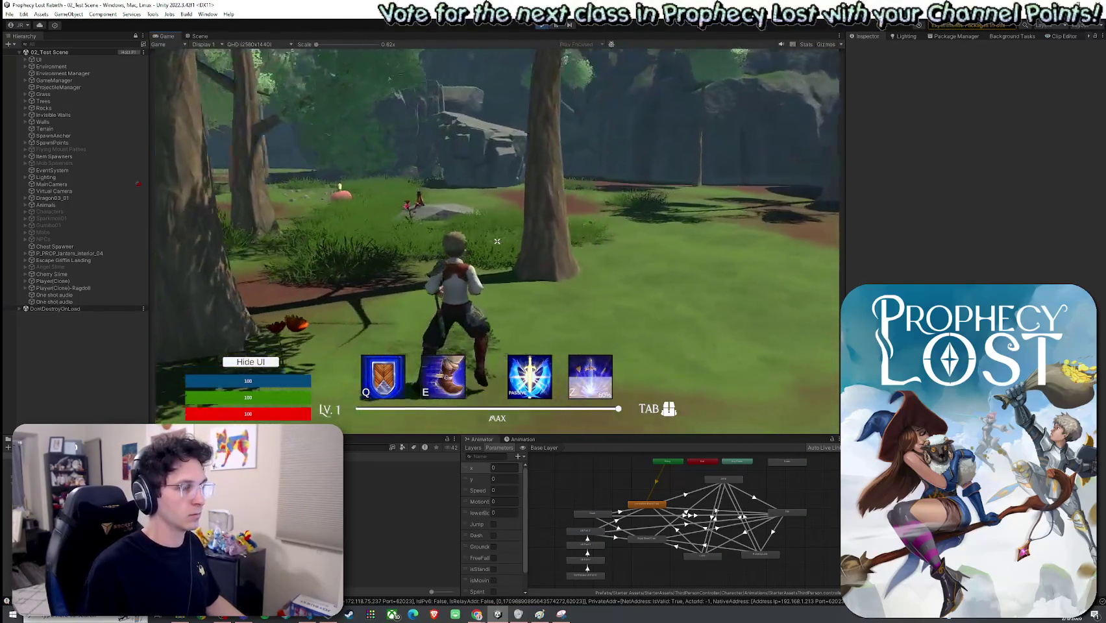
key("super")
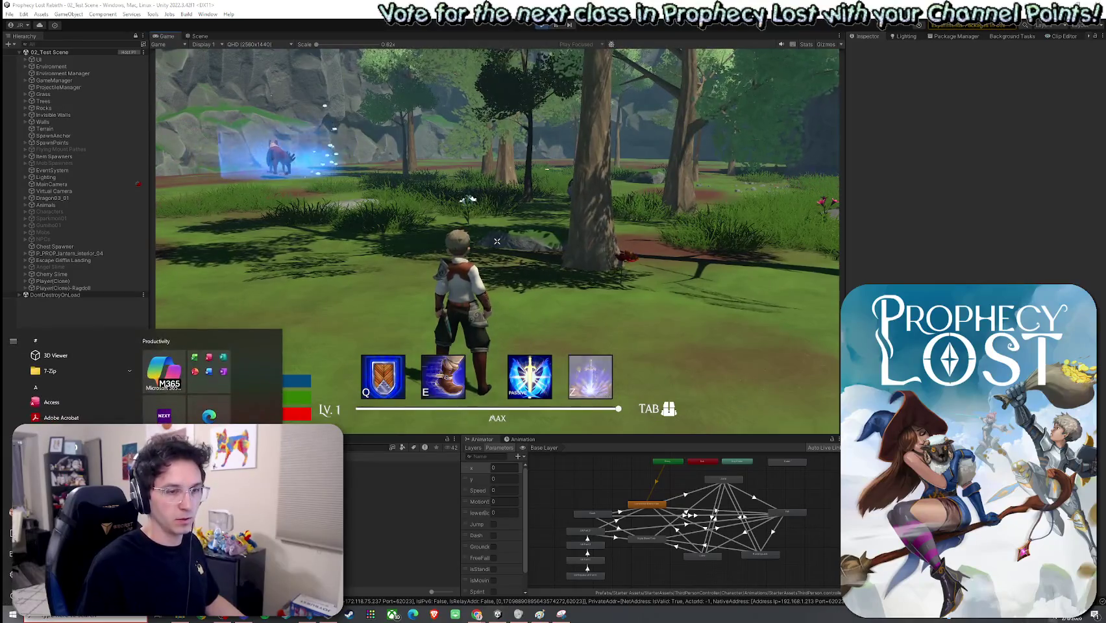
key("super")
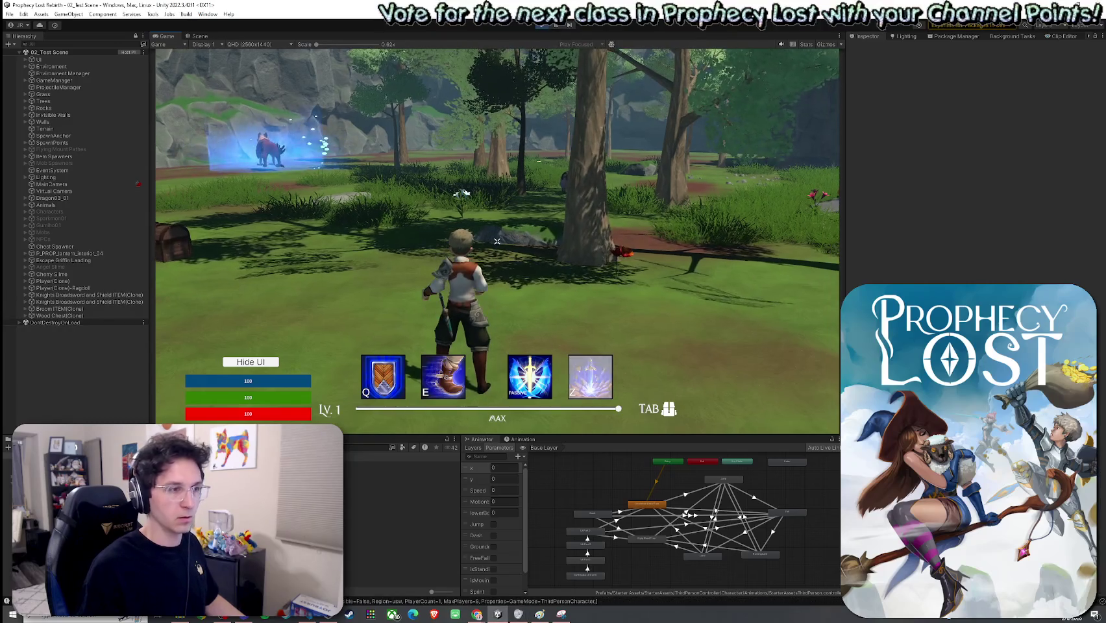
key("w")
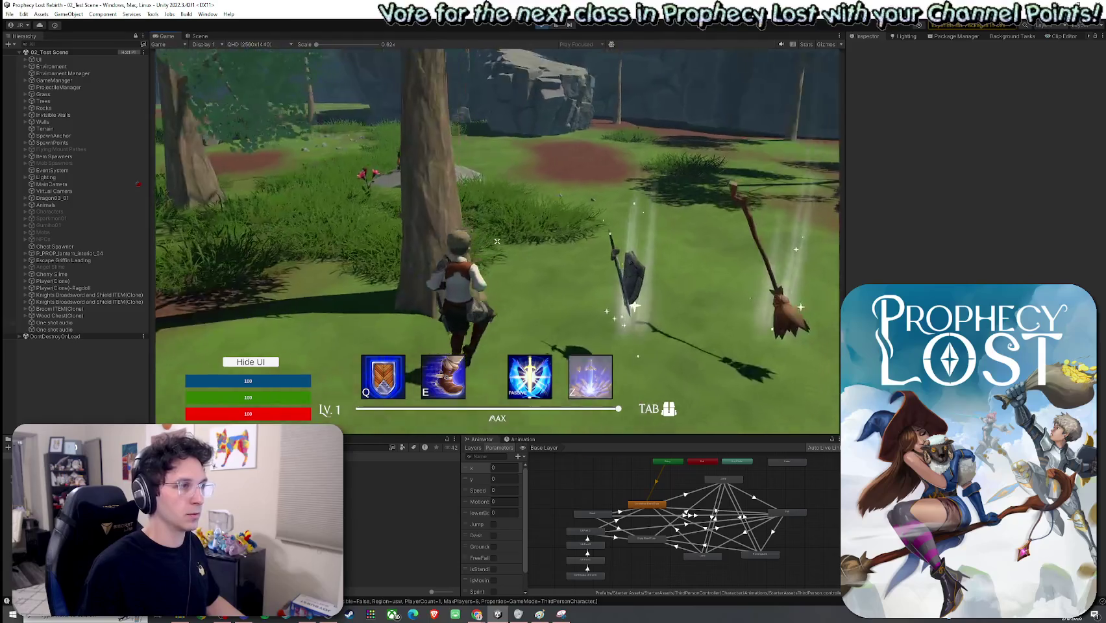
key("w")
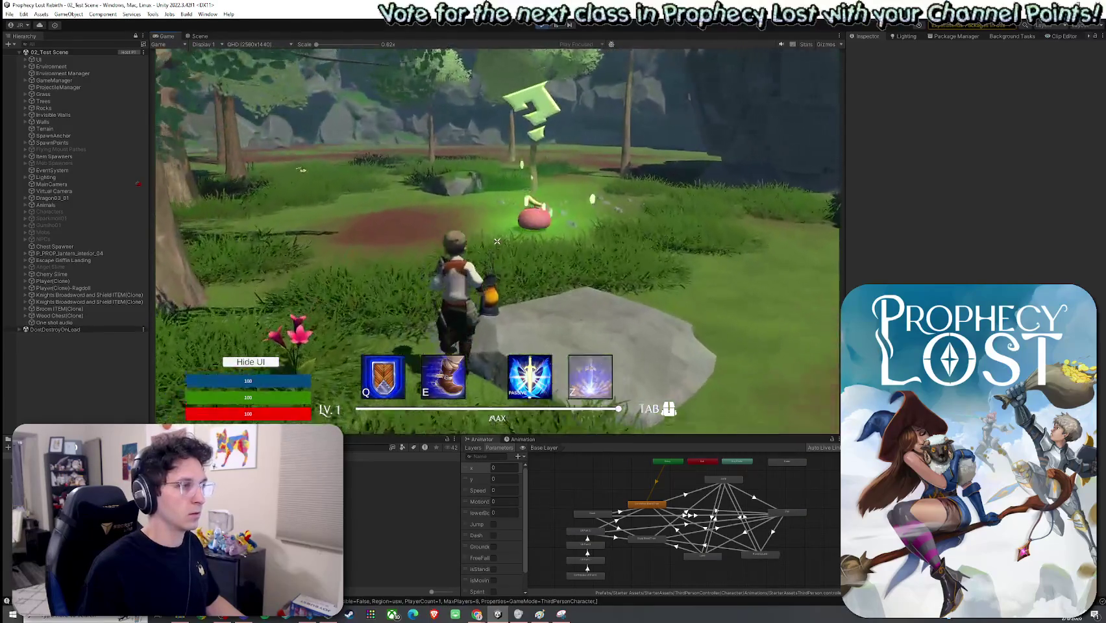
key("w")
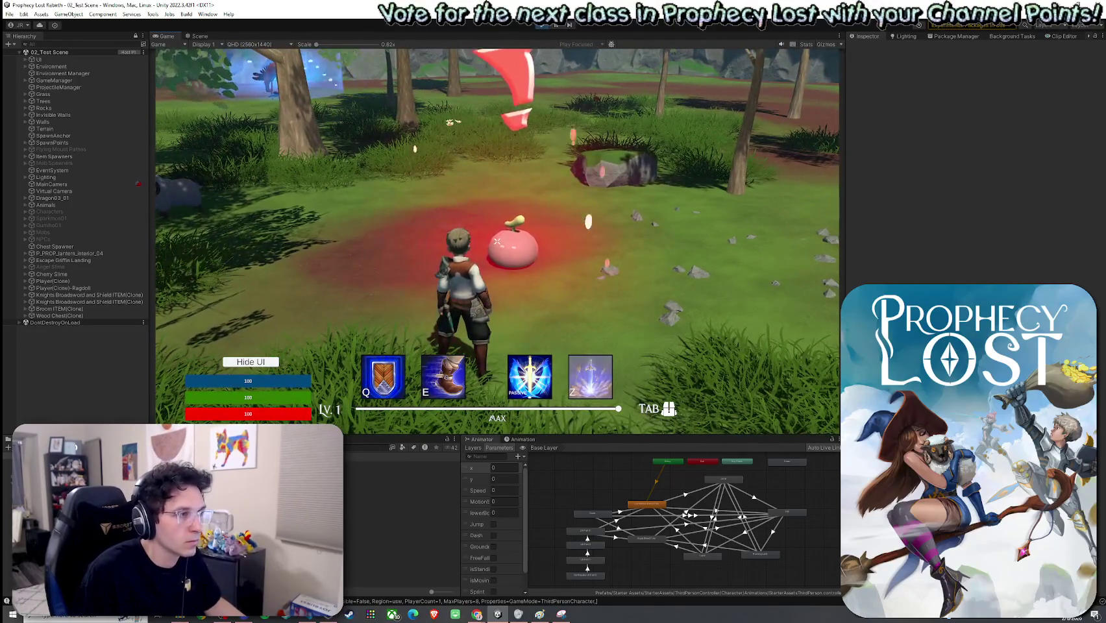
key("w")
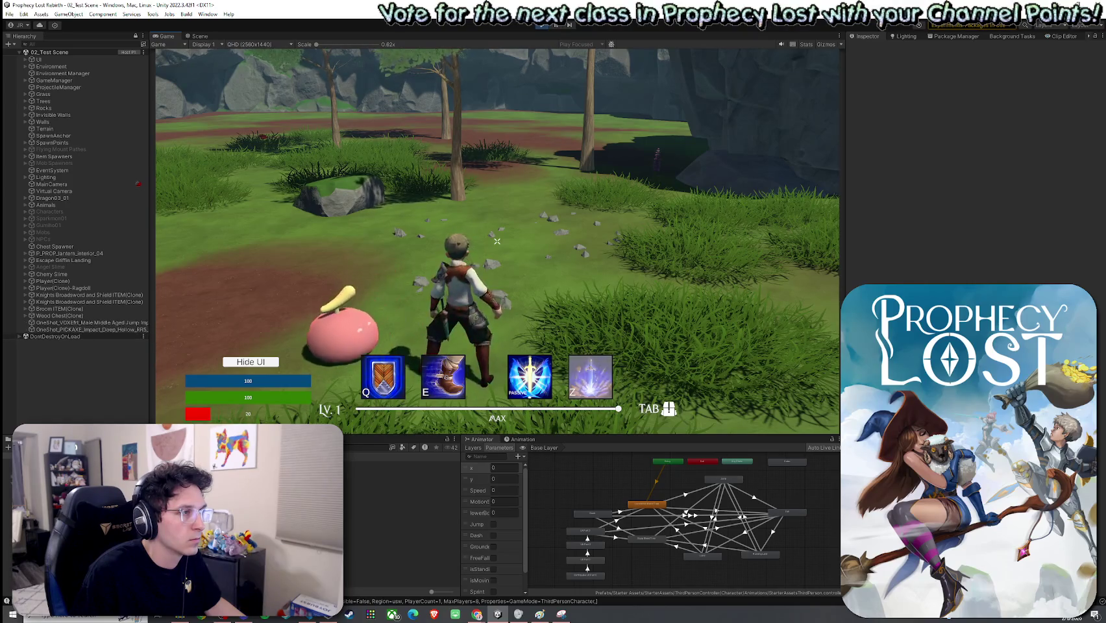
key("w")
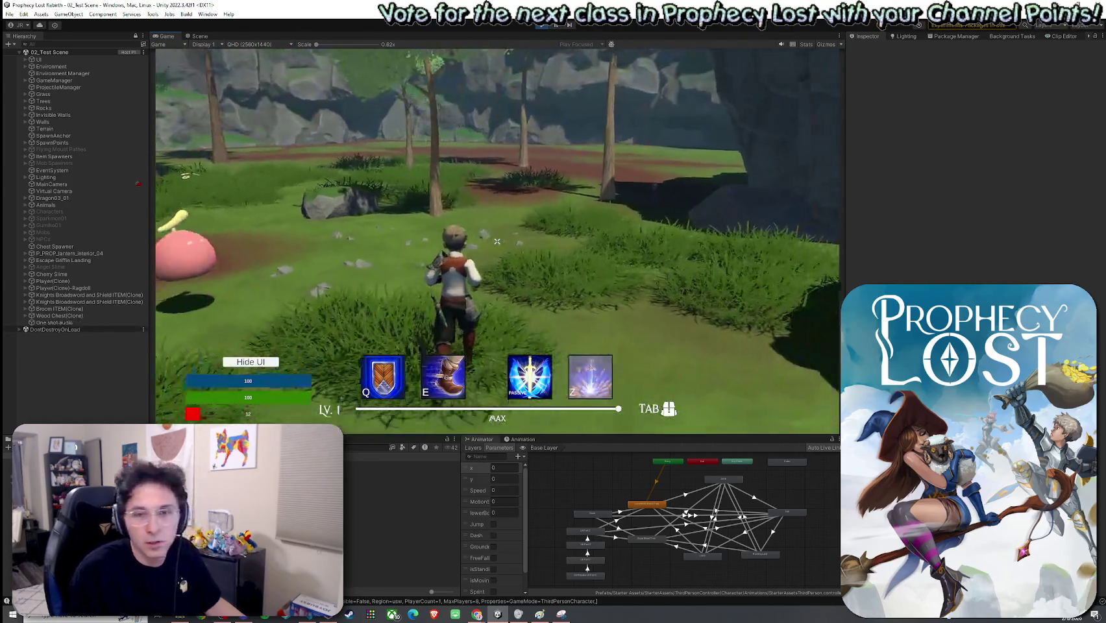
key("w")
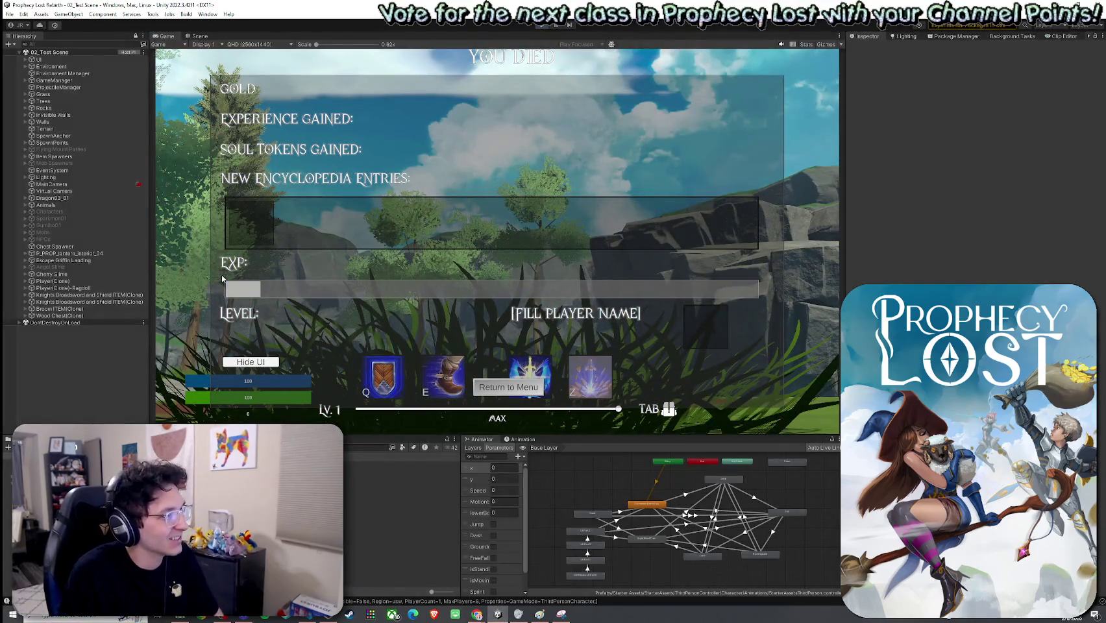
key("ctrl+p")
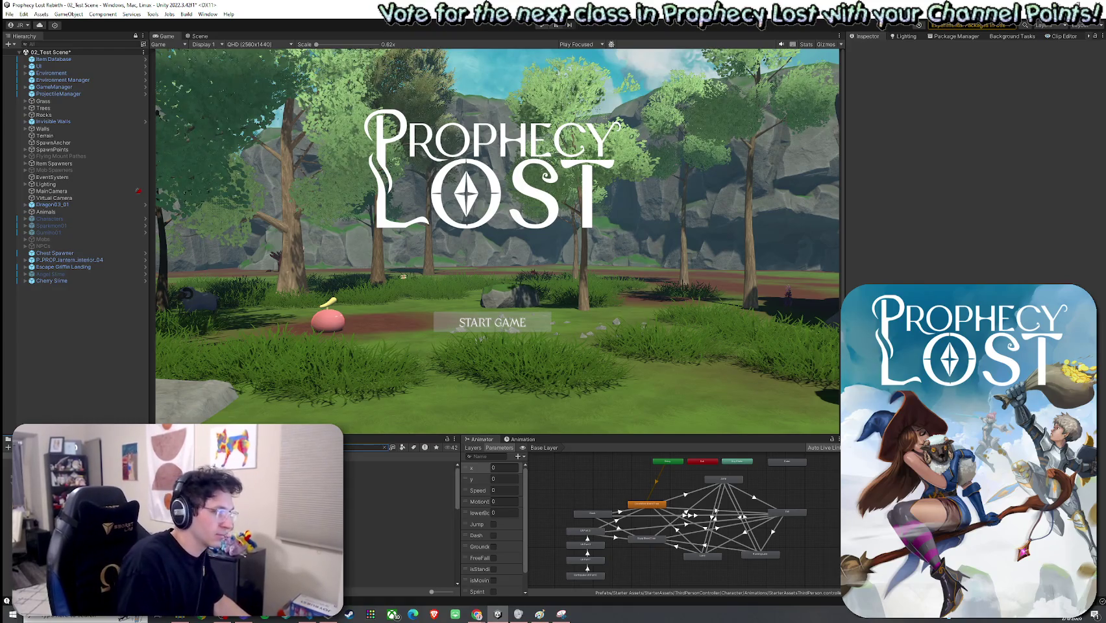
Select the Player prefab in Player Prefabs and expand its first two Grunt Clips entries
left_click(390, 466)
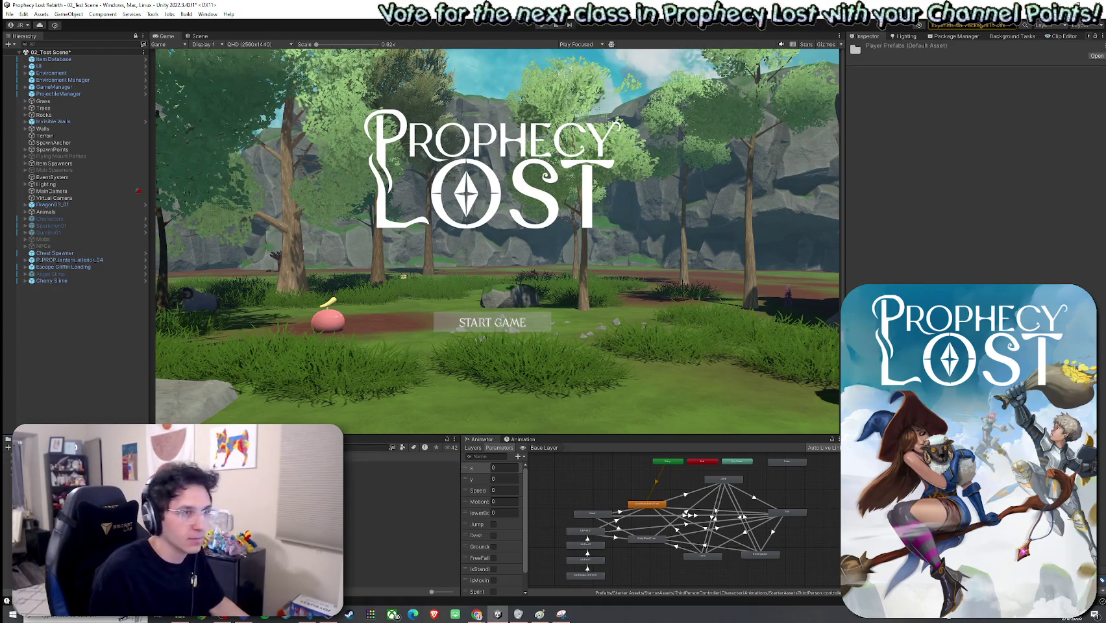
left_click(403, 465)
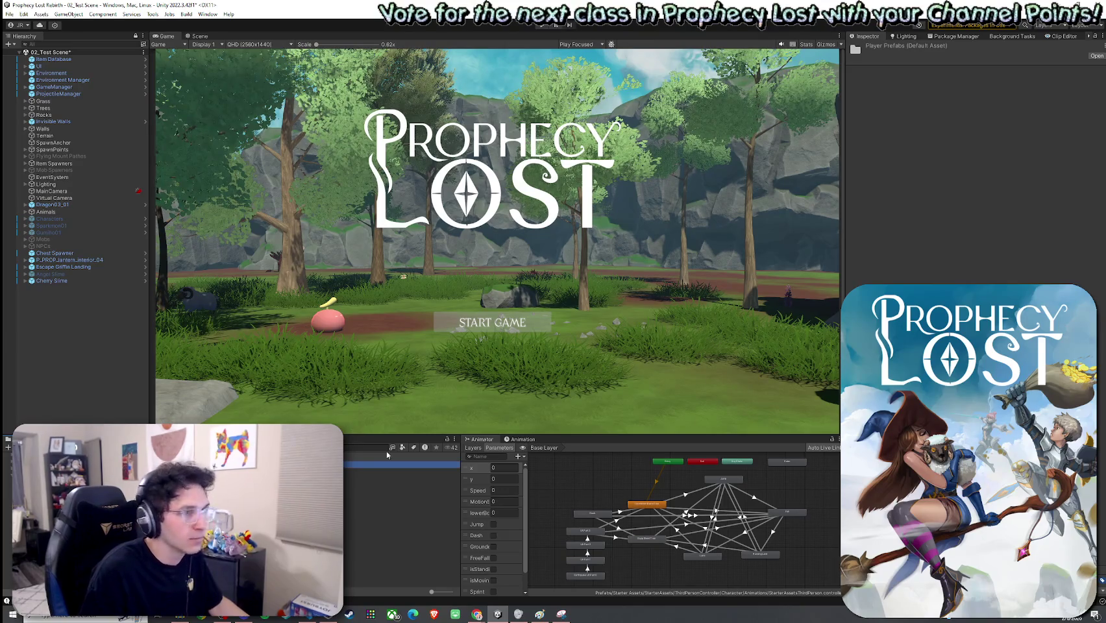
scroll(974, 162, "down", 3)
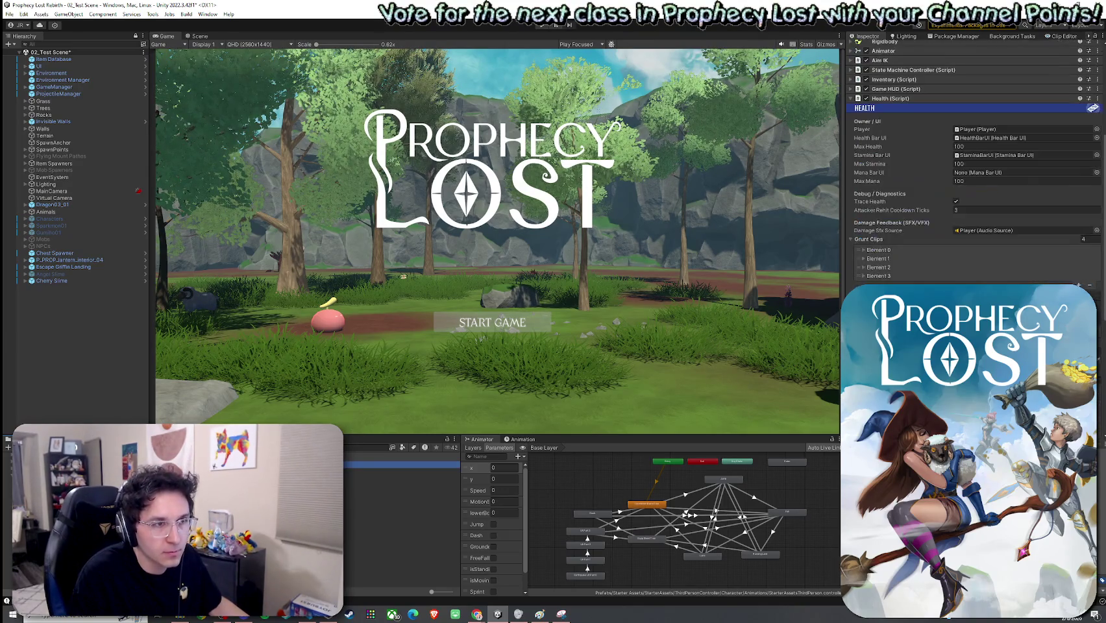
left_click(877, 250)
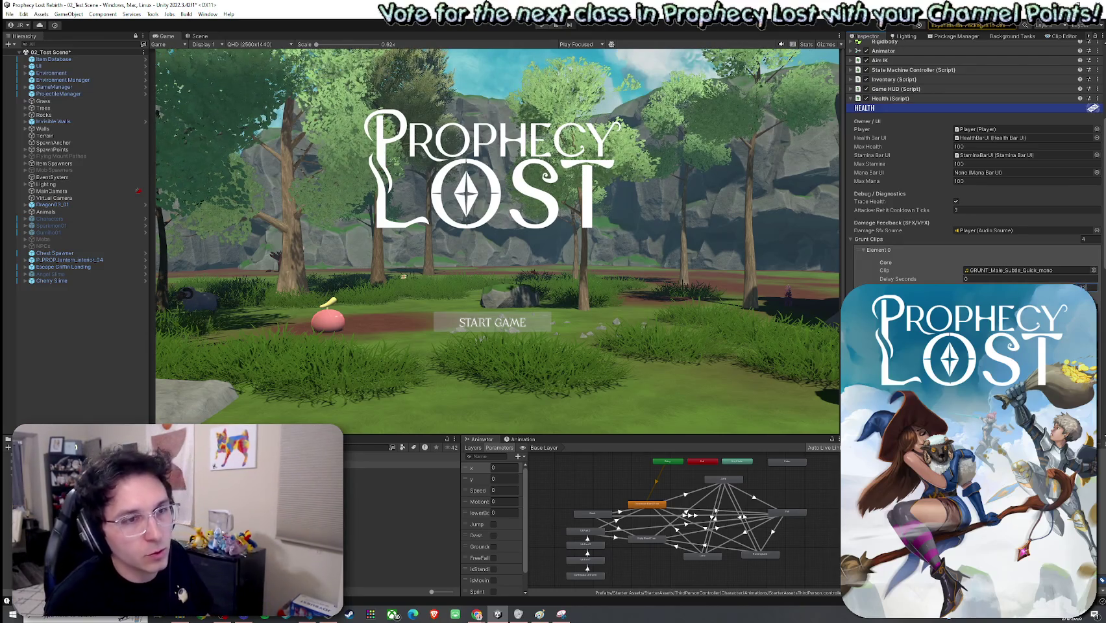
left_click(913, 261)
left_click(913, 260)
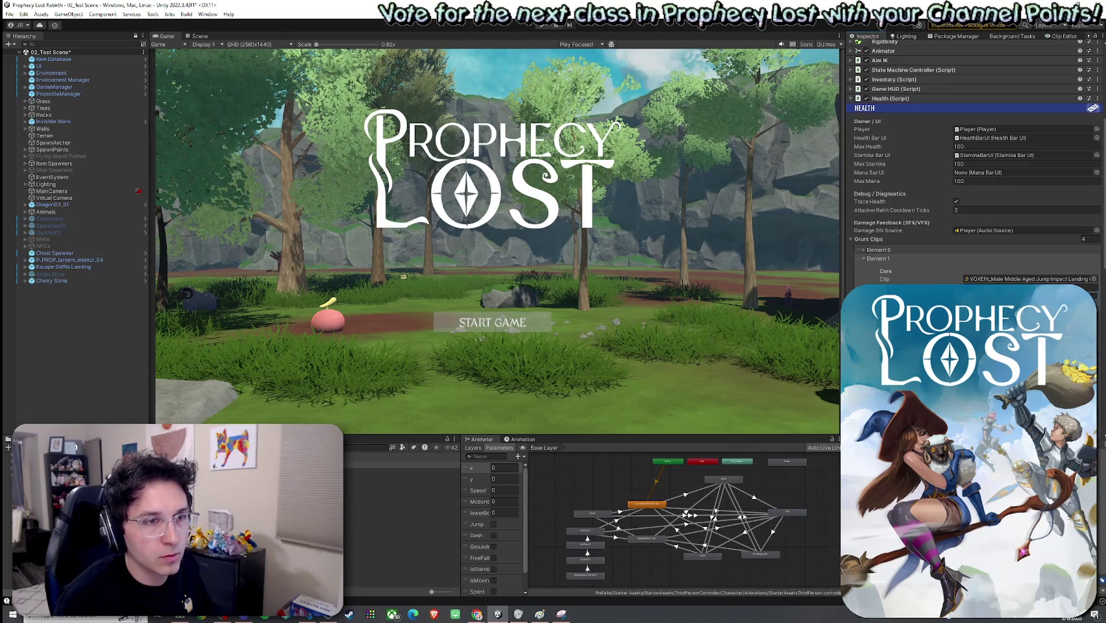
left_click(891, 250)
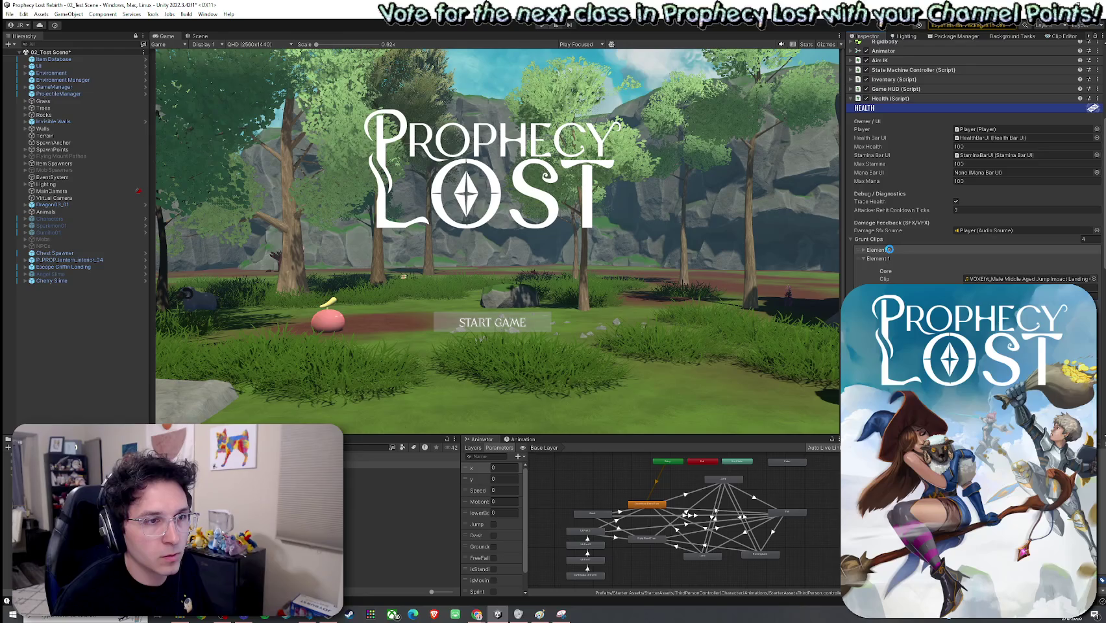
Inspect the first grunt clip's delay, then review the third and fourth grunt entries
left_click(1094, 290)
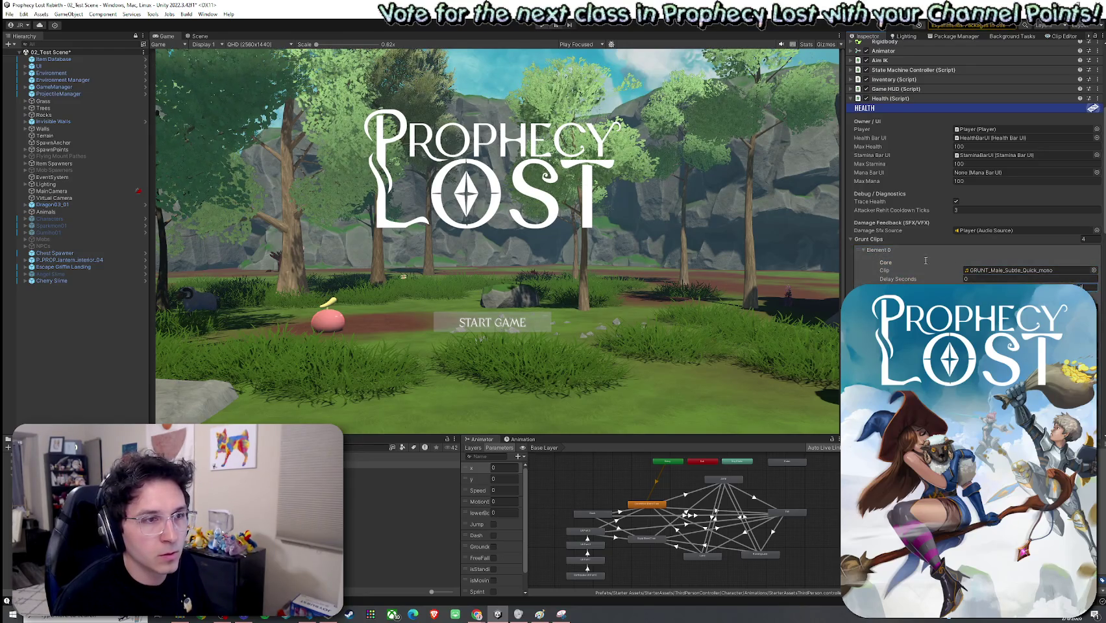
left_click(877, 252)
left_click(888, 259)
left_click(892, 268)
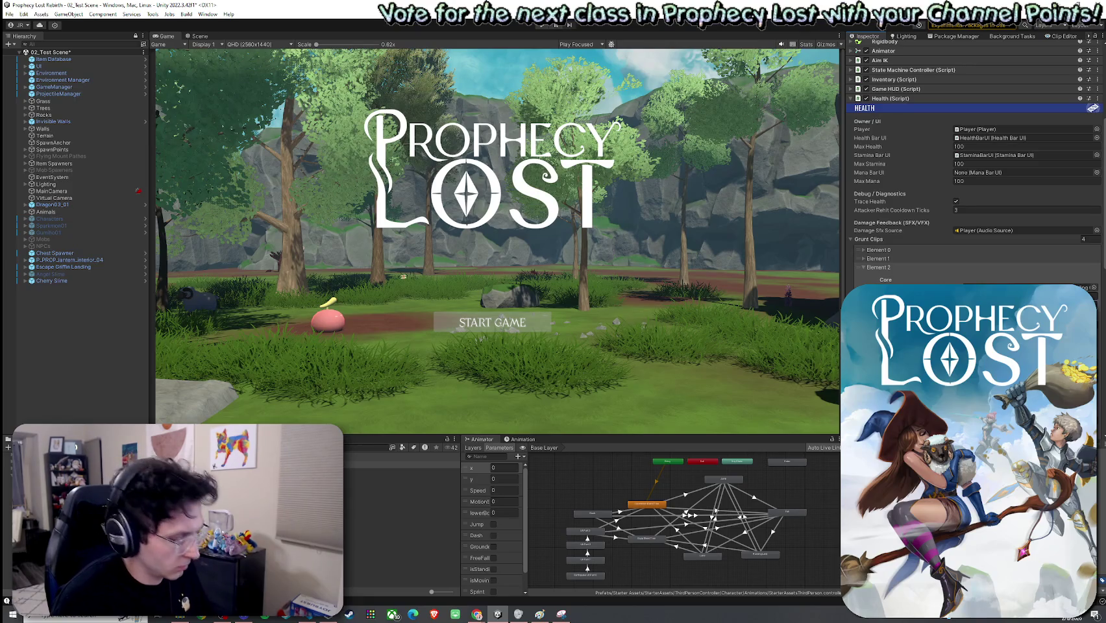
left_click(916, 269)
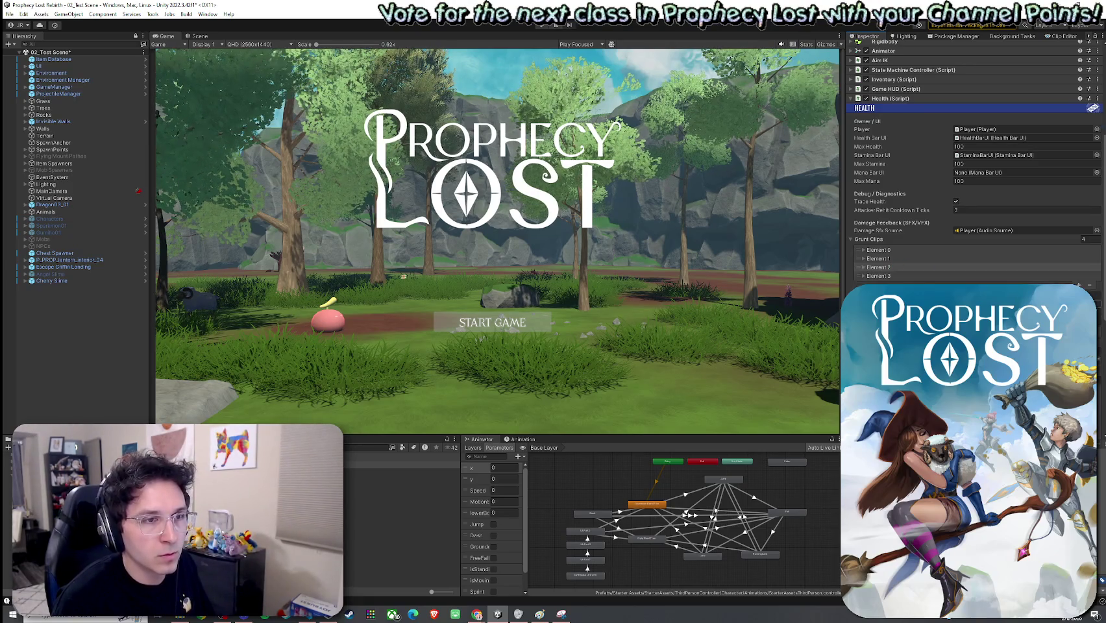
left_click(1042, 277)
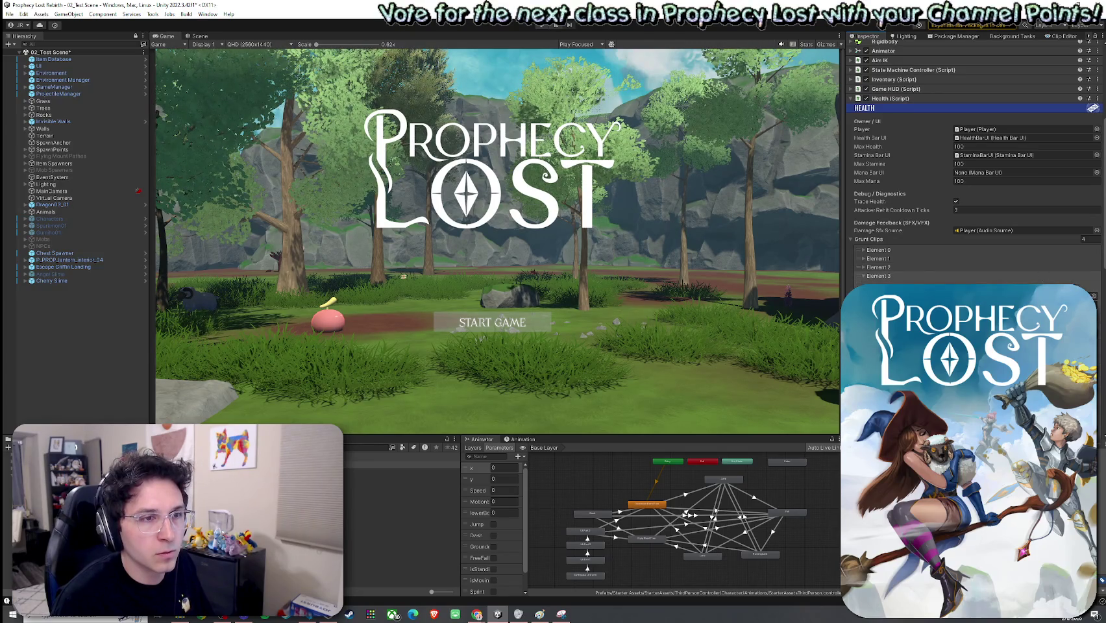
left_click(889, 258)
left_click(884, 258)
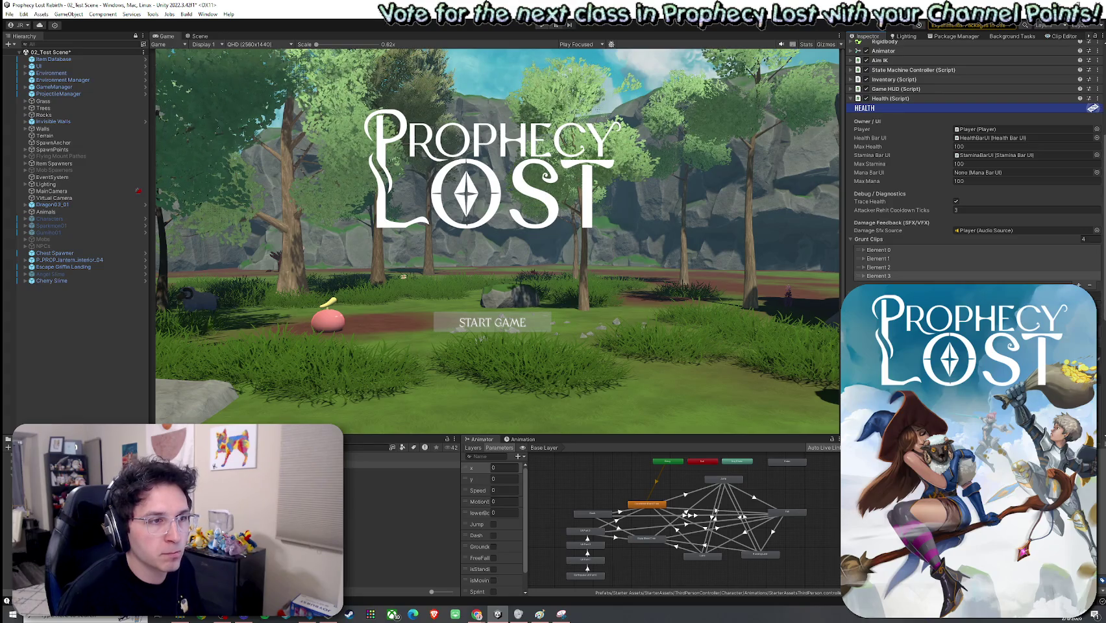
scroll(974, 162, "down", 3)
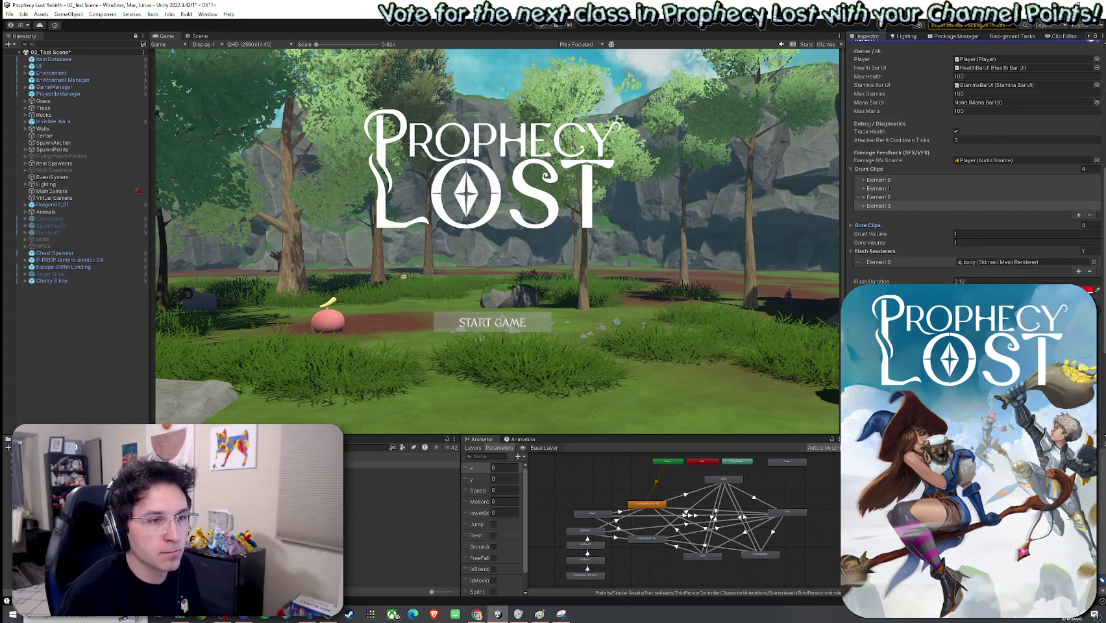
Scroll to Death Cry Clips, save the test scene, then briefly visit Chrome and return to Unity
scroll(973, 162, "down", 3)
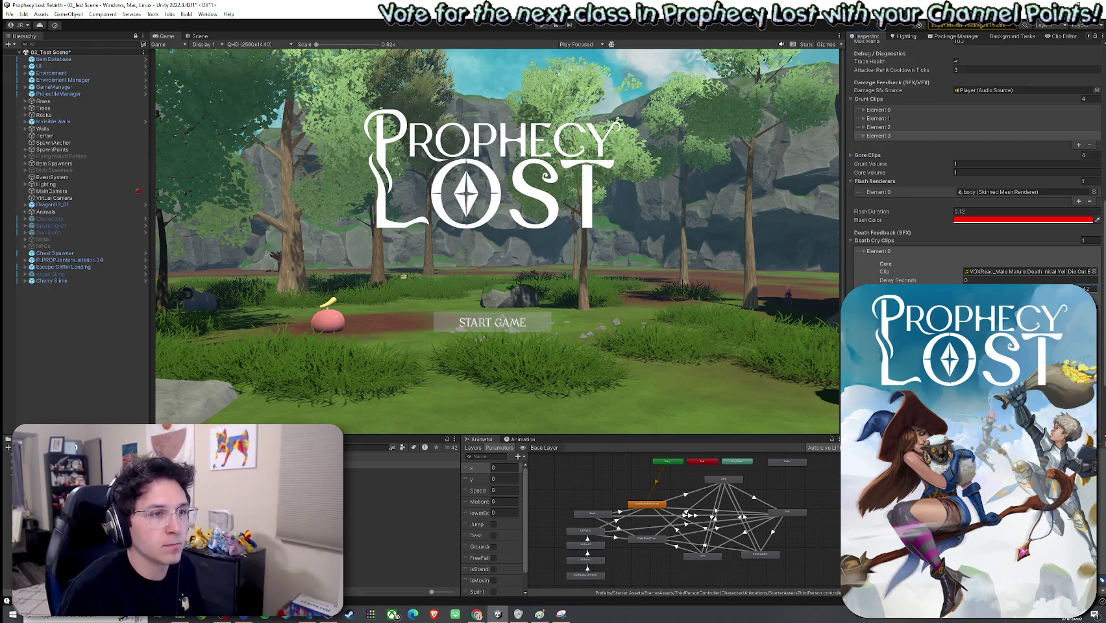
left_click(9, 13)
left_click(26, 56)
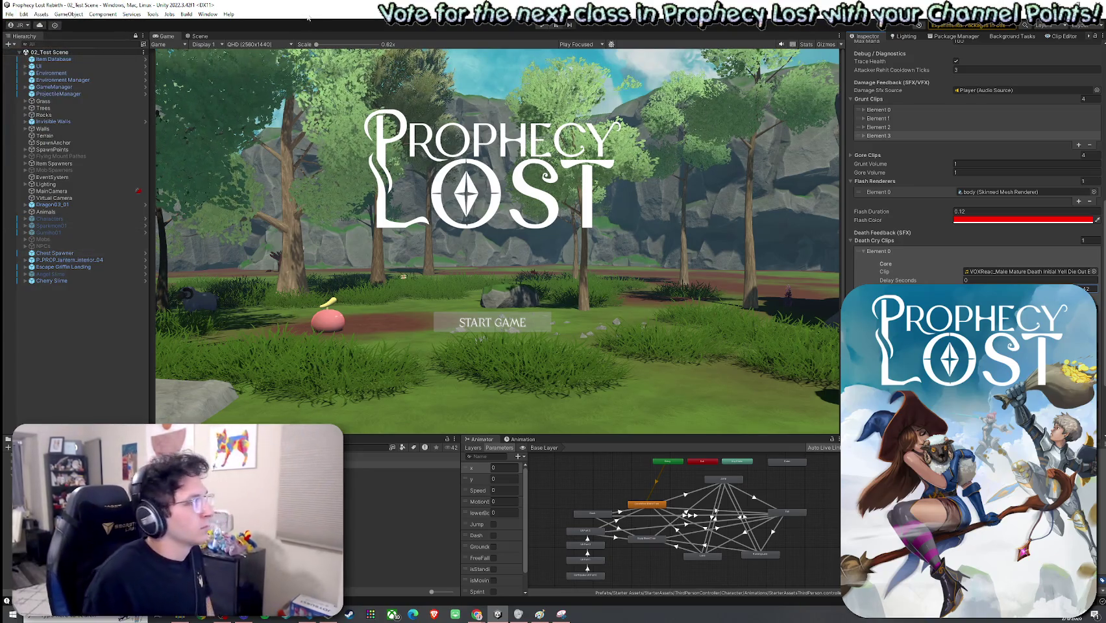
key("alt+Tab")
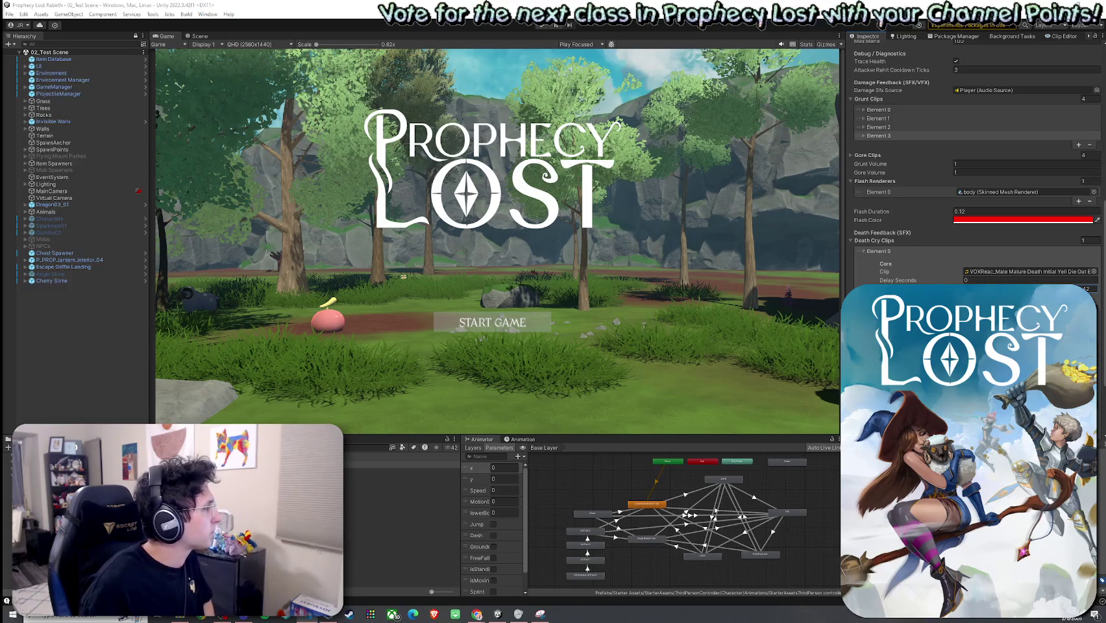
key("alt+Tab")
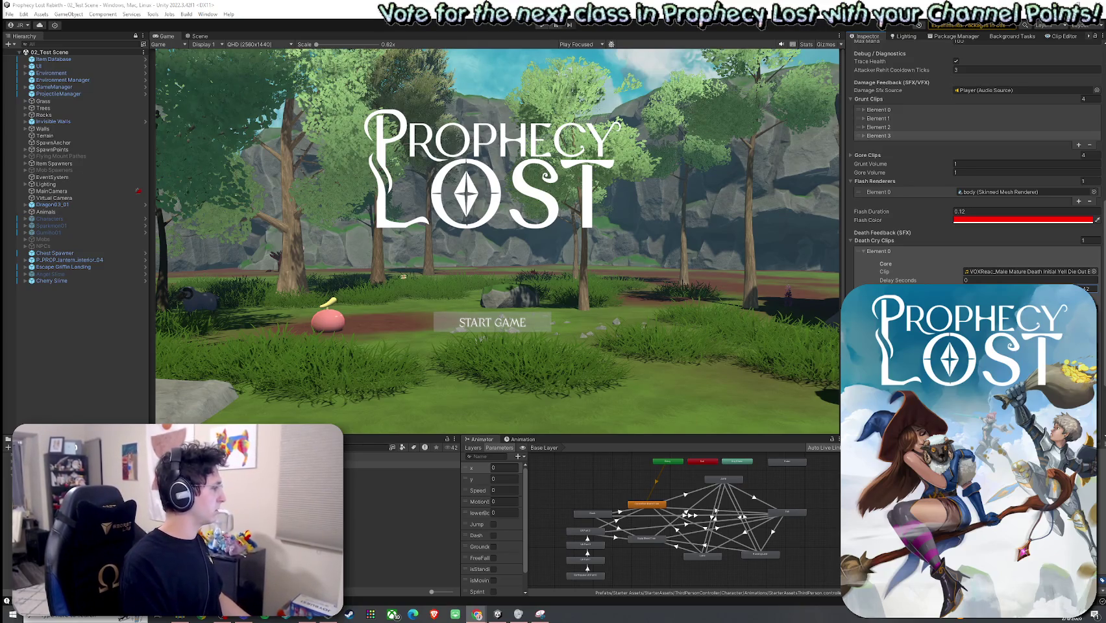
left_click(760, 197)
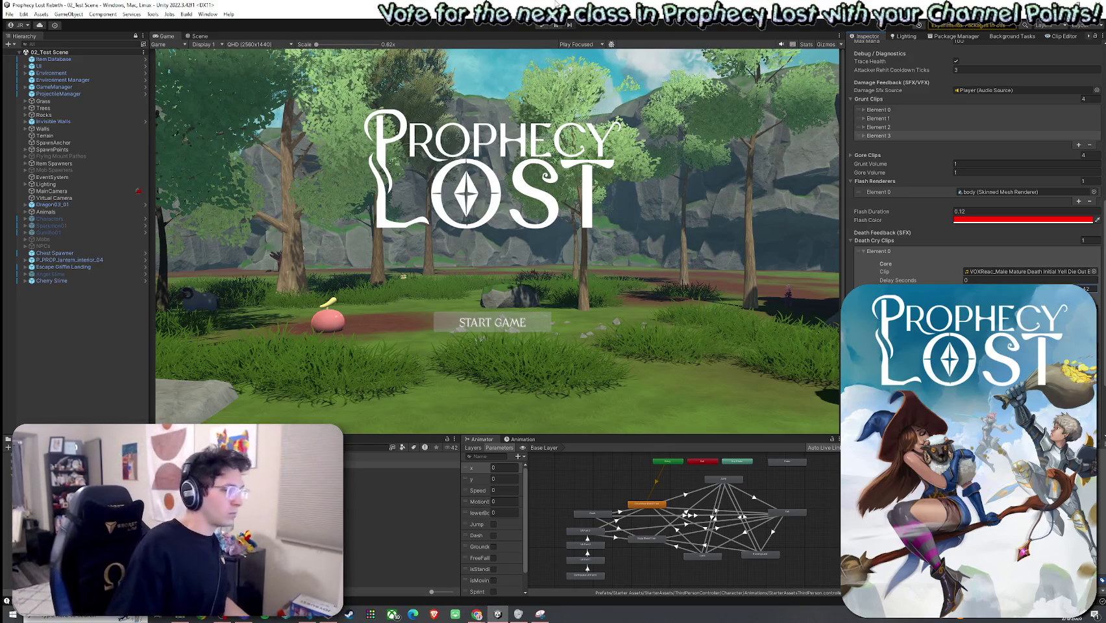
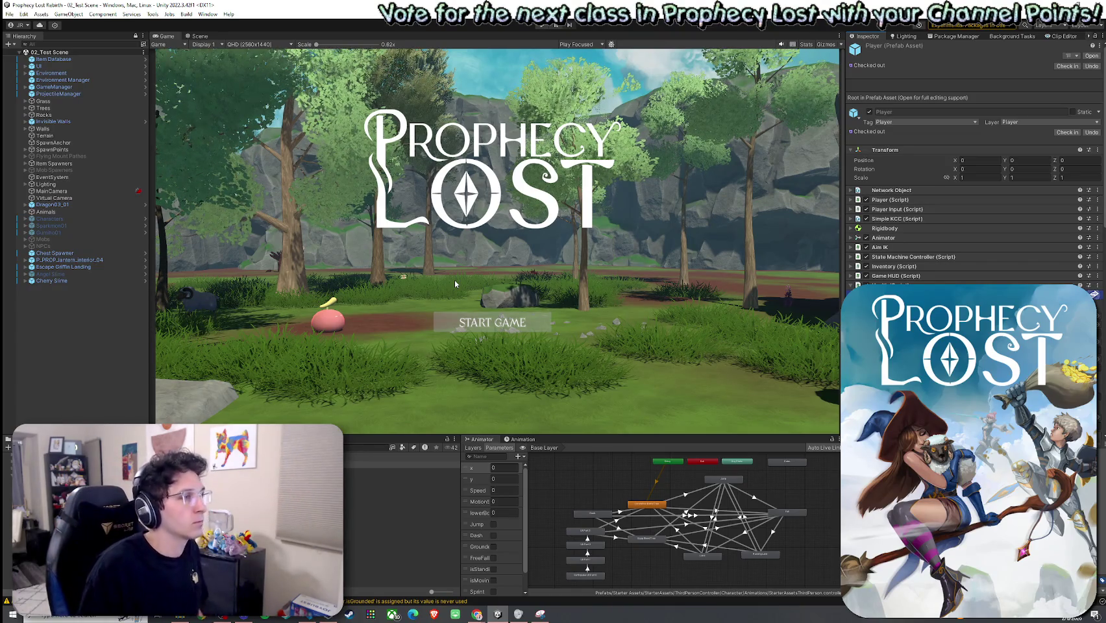
Build and run the Prophecy Lost project as a standalone game from the File menu
left_click(9, 14)
key("Escape")
left_click(9, 14)
left_click(39, 139)
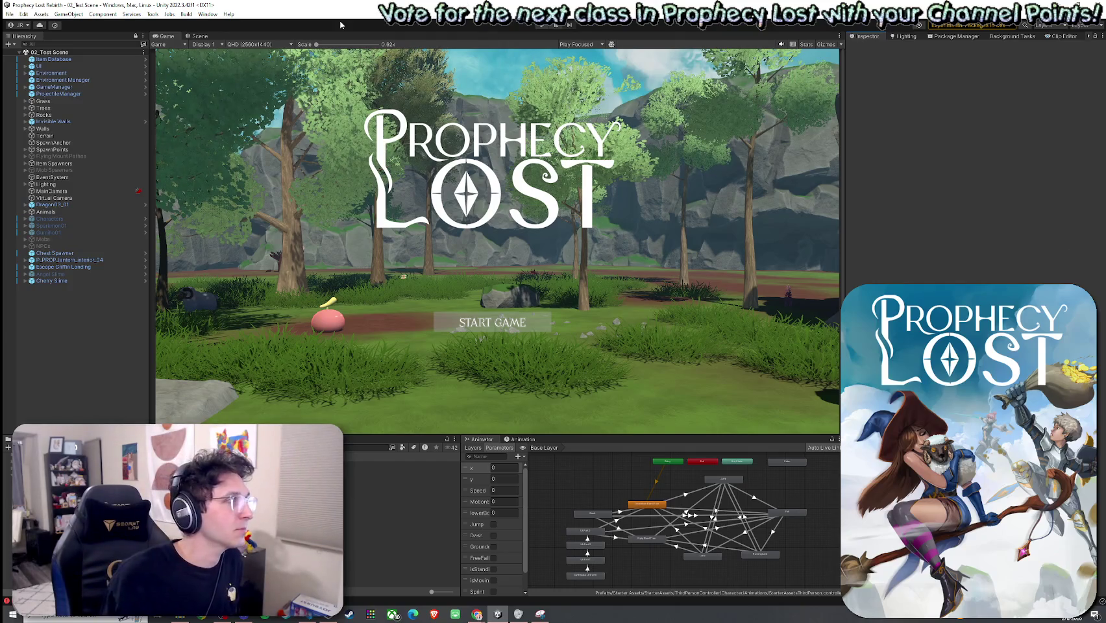
left_click(9, 14)
Save the current scene with File > Save
left_click(39, 56)
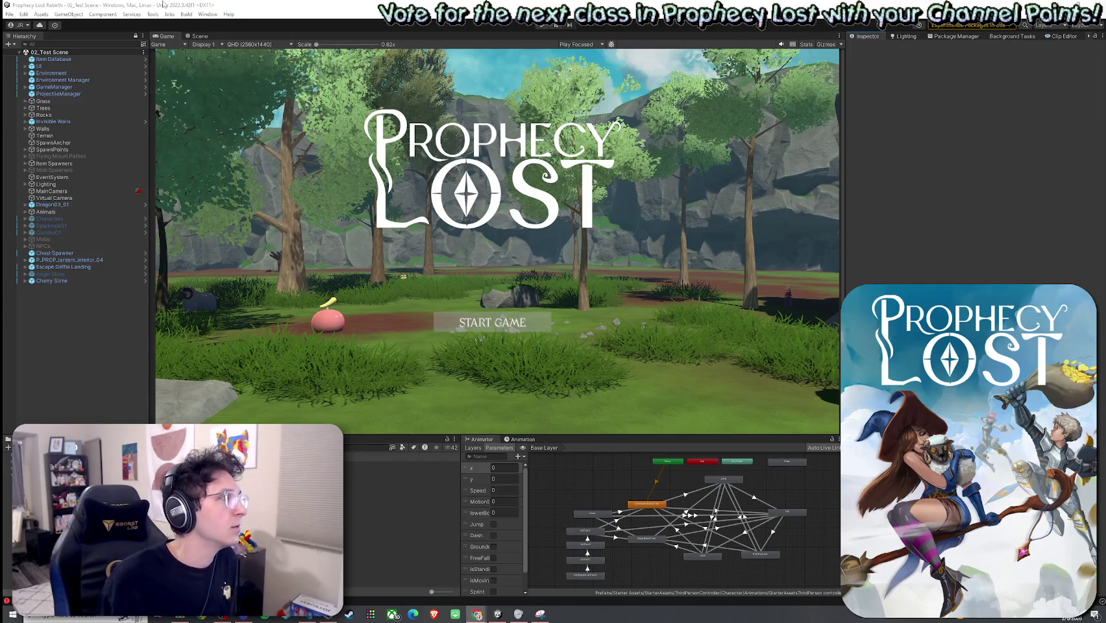
left_click(10, 13)
left_click(27, 55)
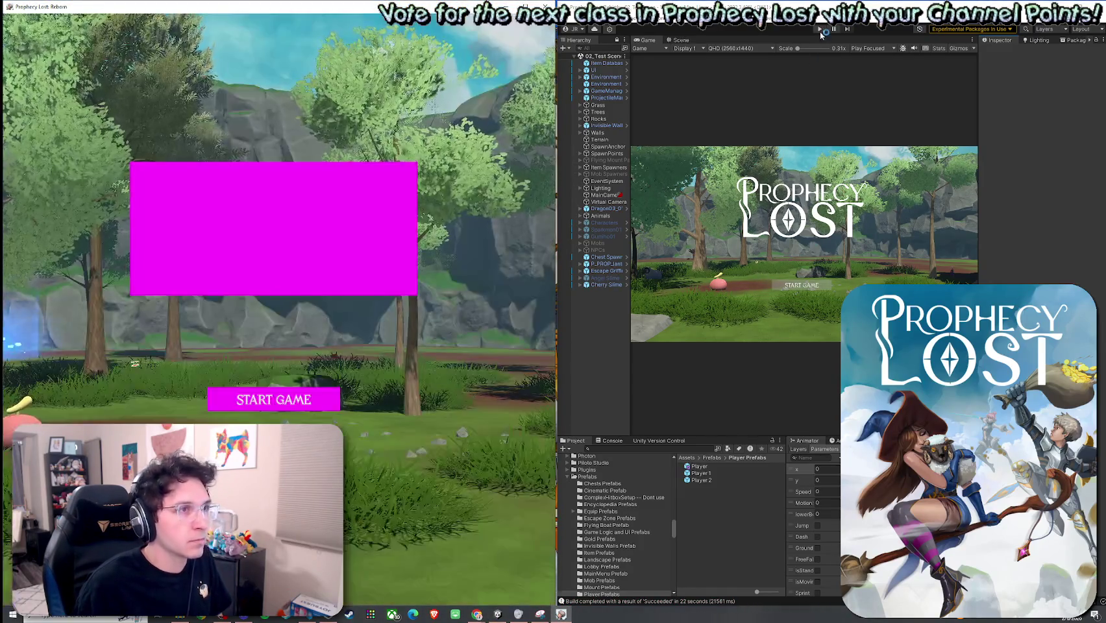
Enter play mode, start a session, and test running, inventory, sword swing and white burst
key("ctrl+p")
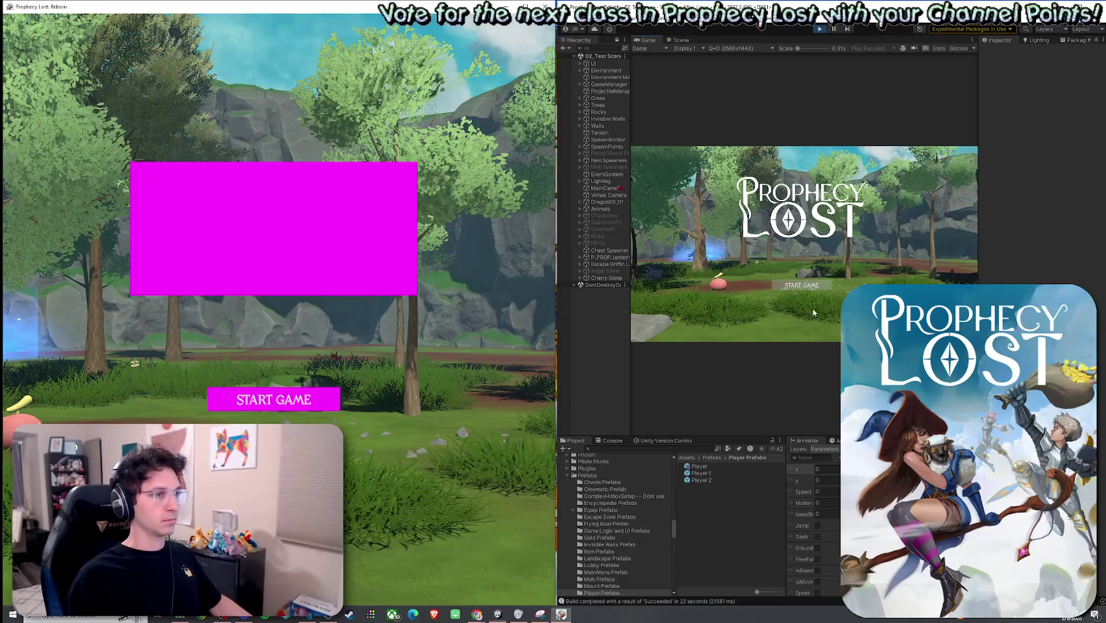
left_click(803, 286)
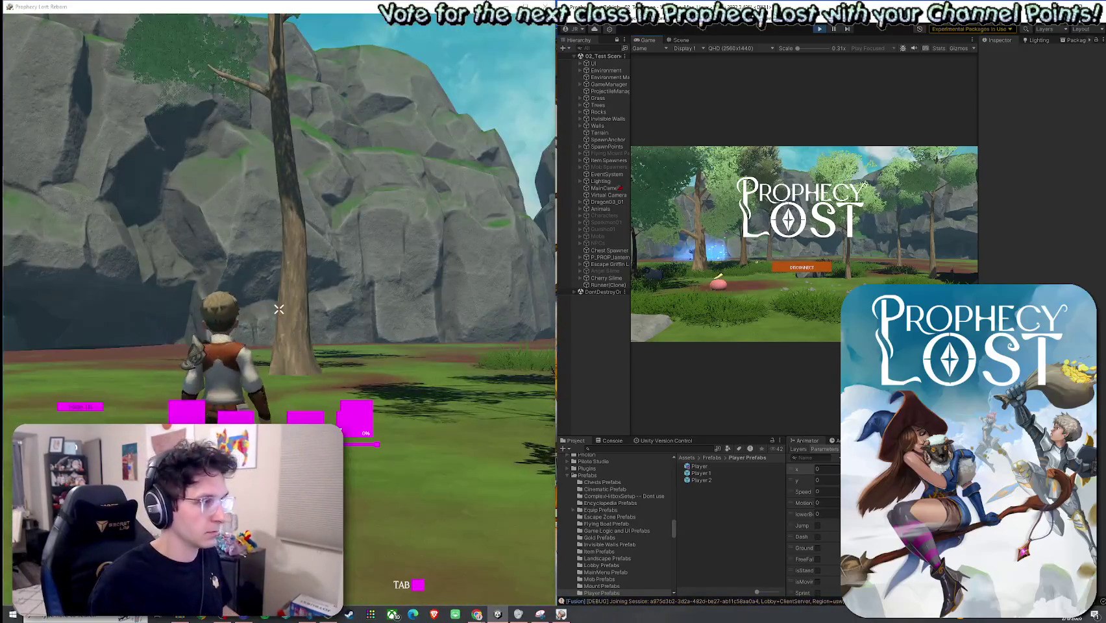
key("w")
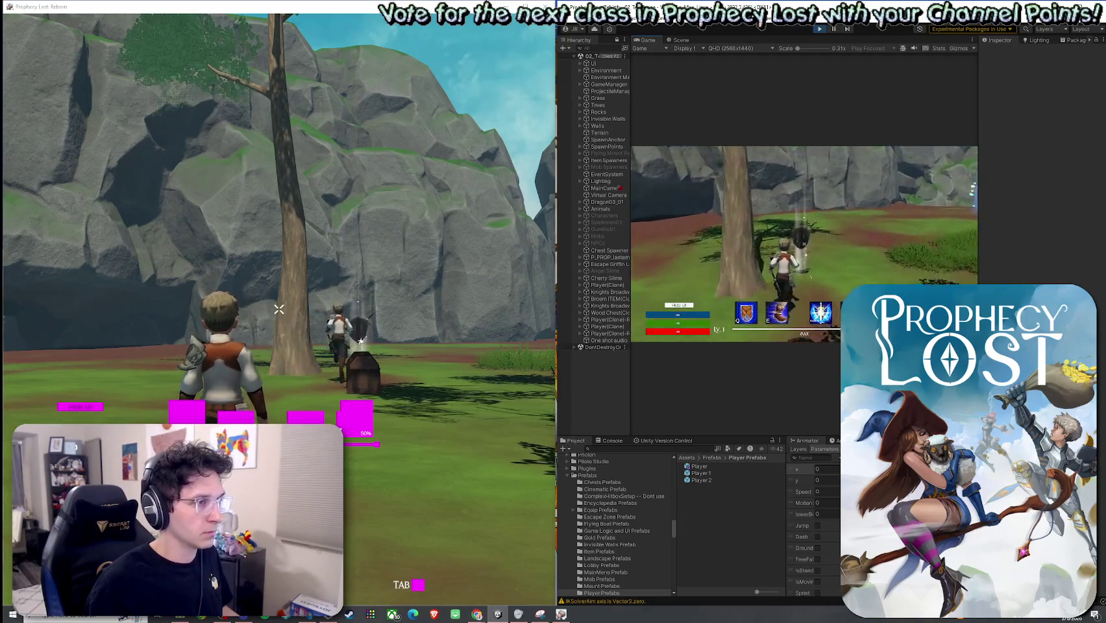
key("Tab")
key("Tab")
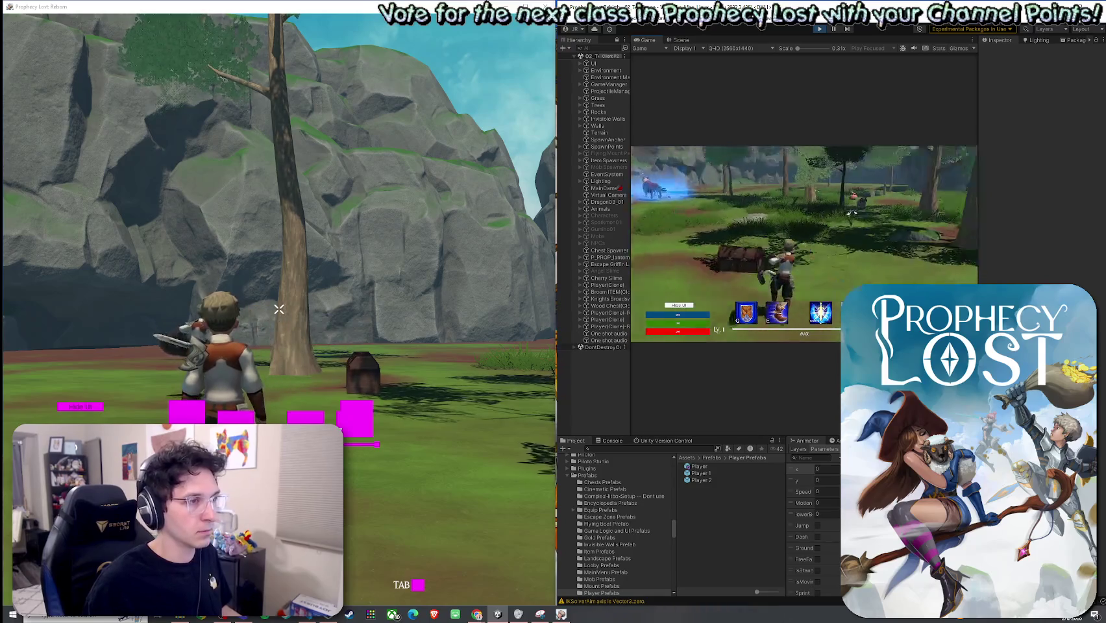
key("w")
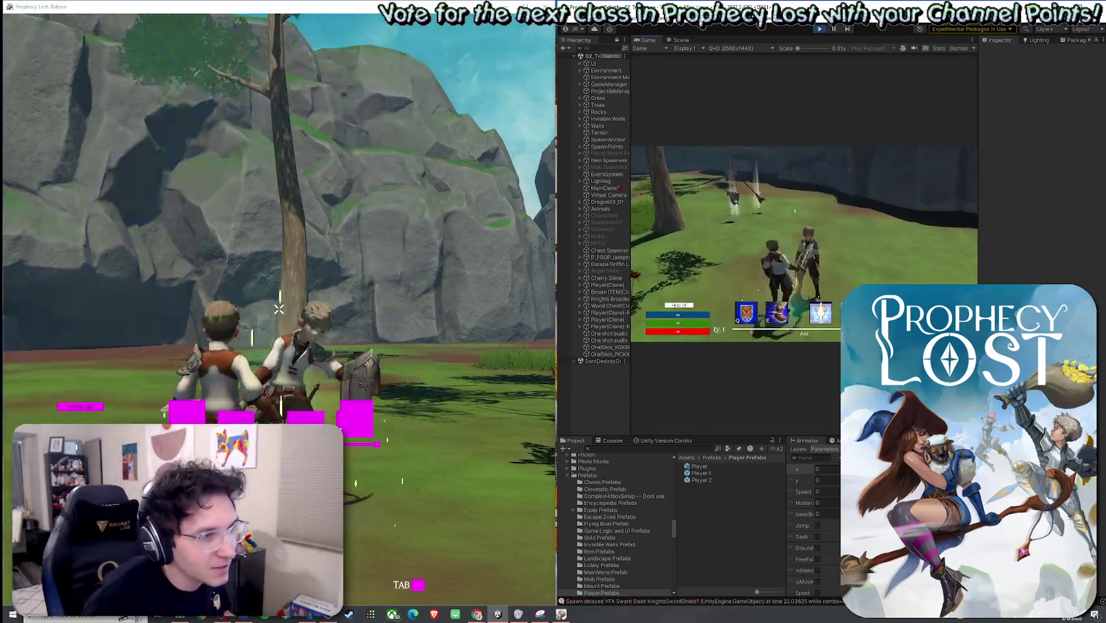
key("r")
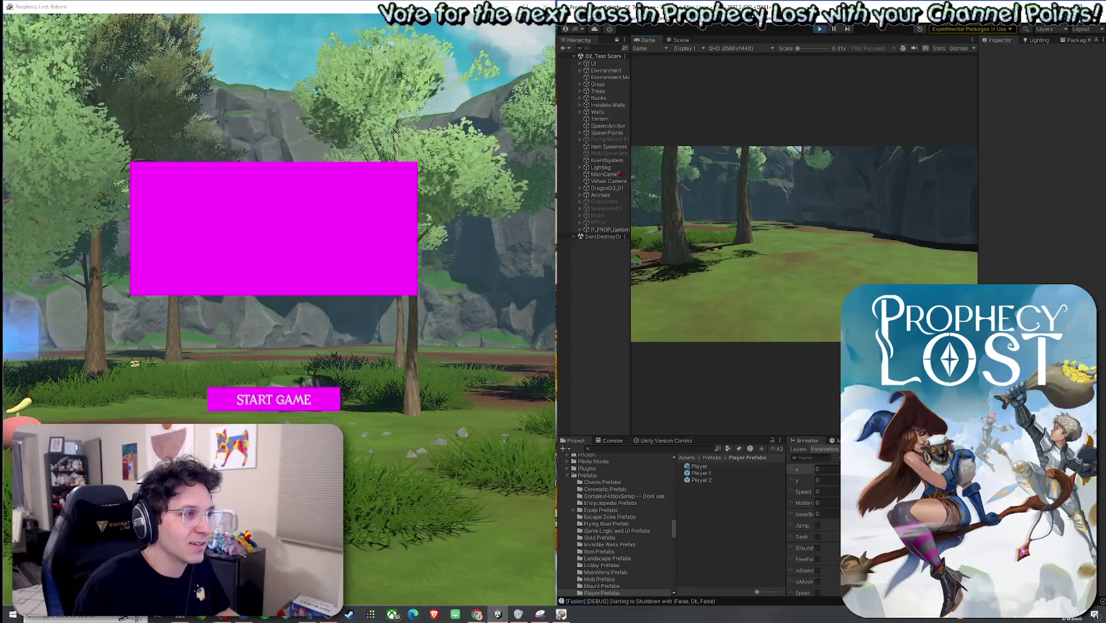
Stop and re-enter editor play mode, then start a fresh game in the standalone build
left_click(821, 29)
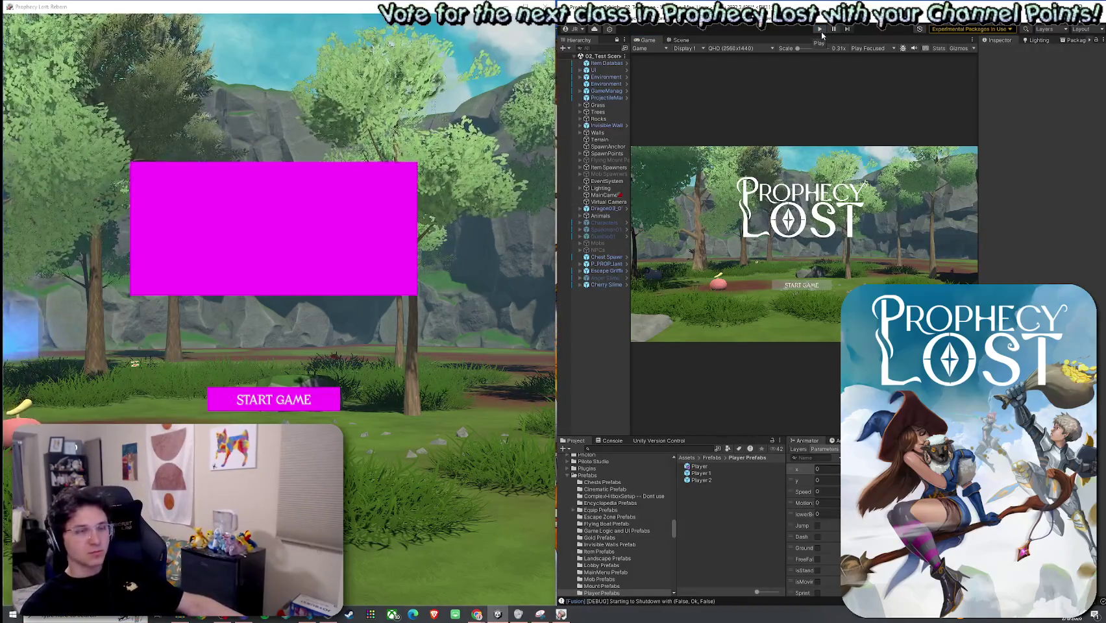
left_click(821, 31)
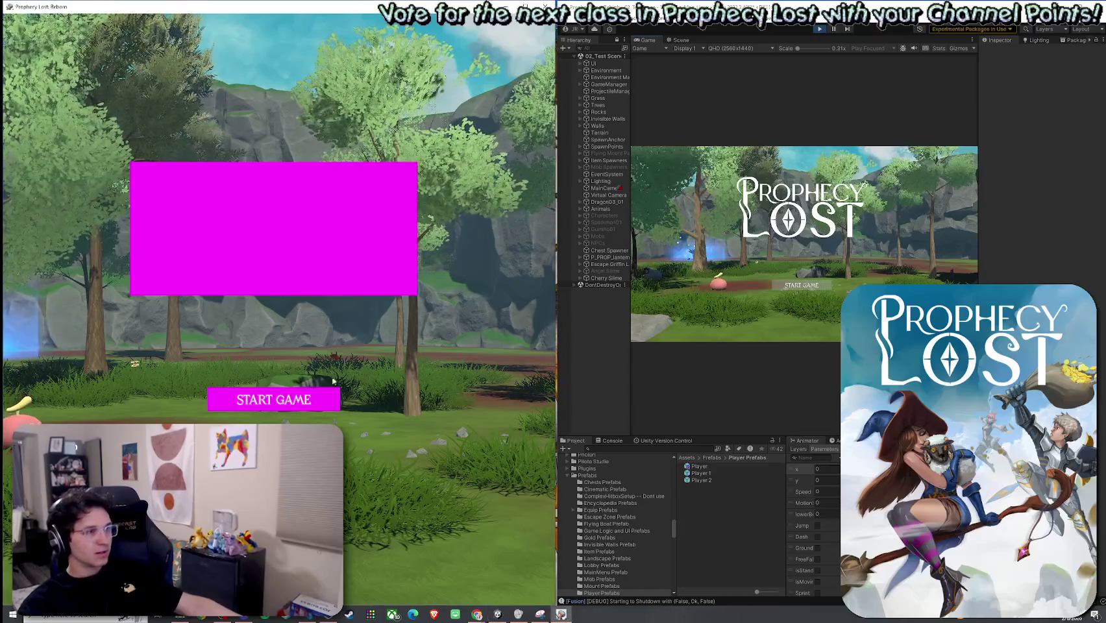
left_click(297, 406)
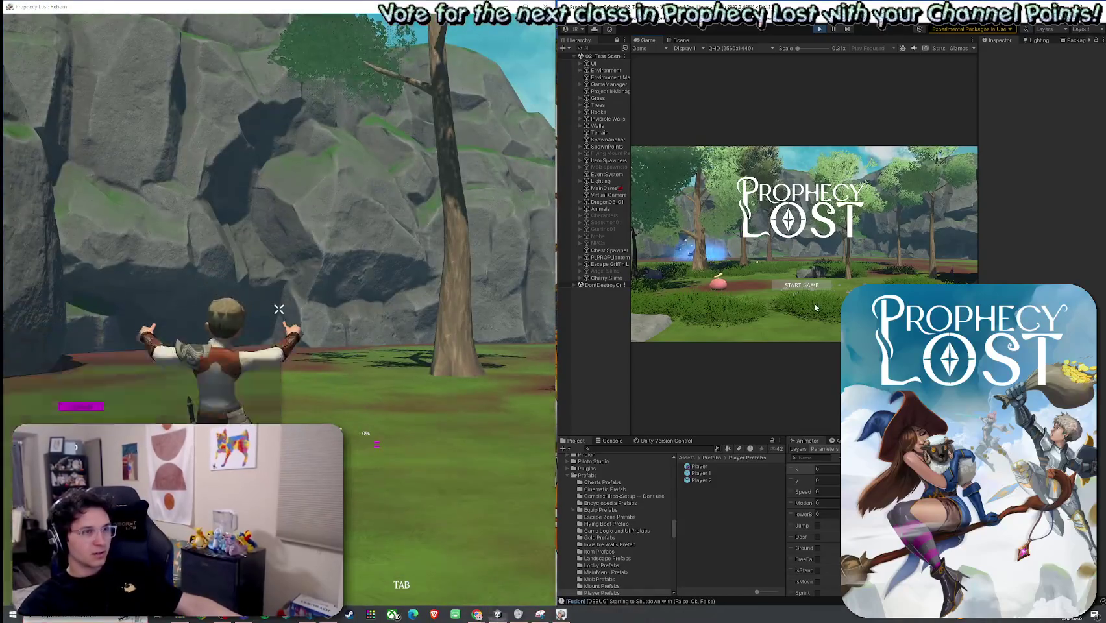
Start the editor player's game and run the build's character toward the other player and tree
left_click(793, 286)
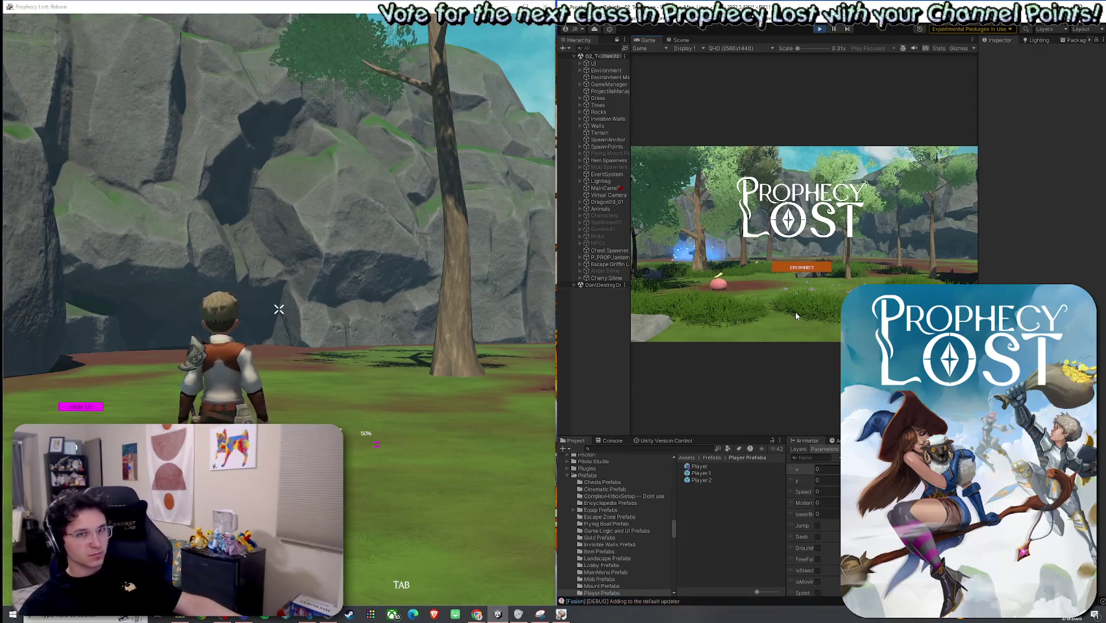
key("w")
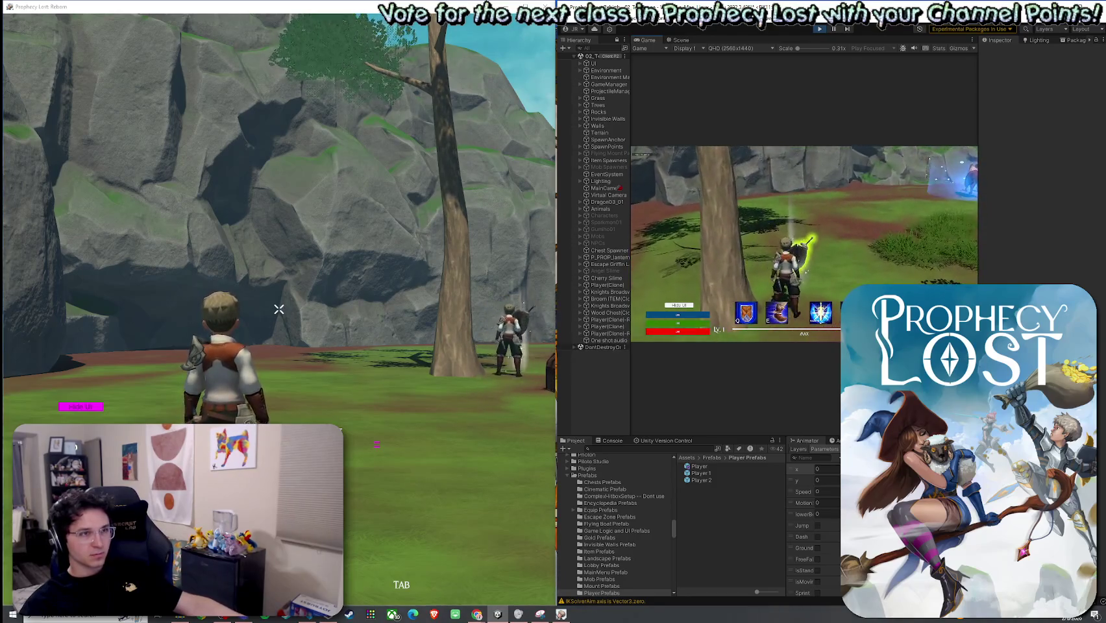
key("Tab")
left_click(280, 309)
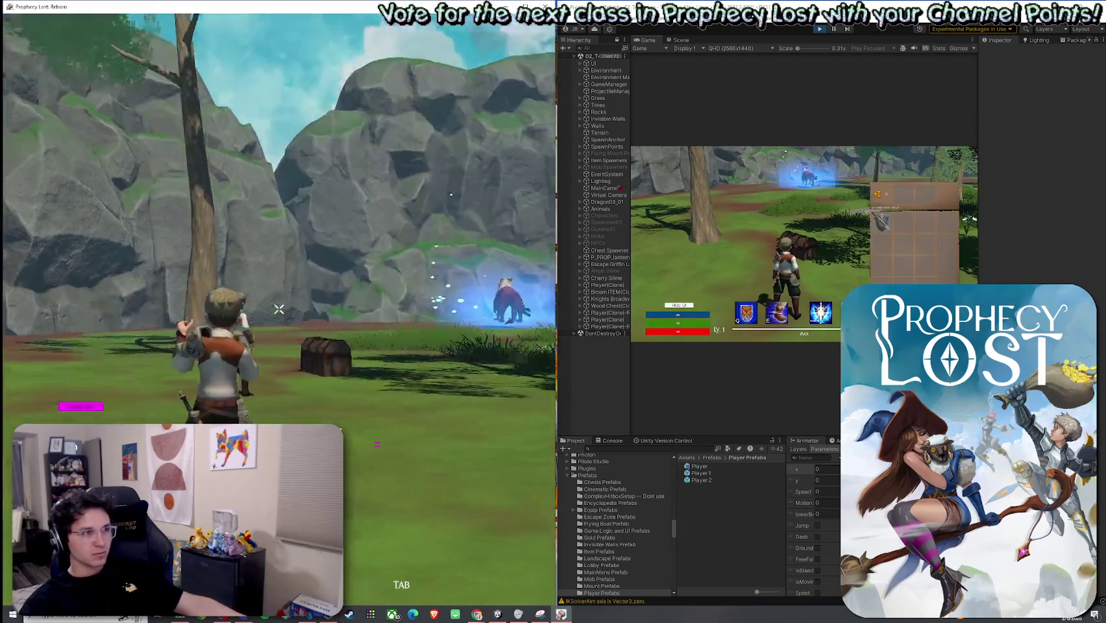
key("w")
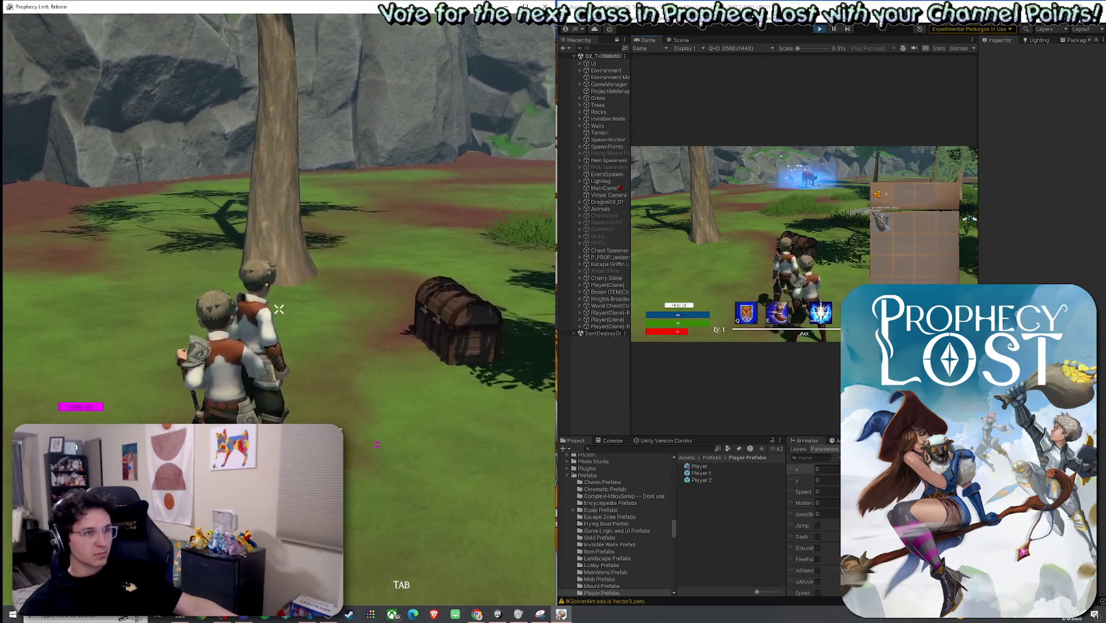
key("super")
left_click(756, 290)
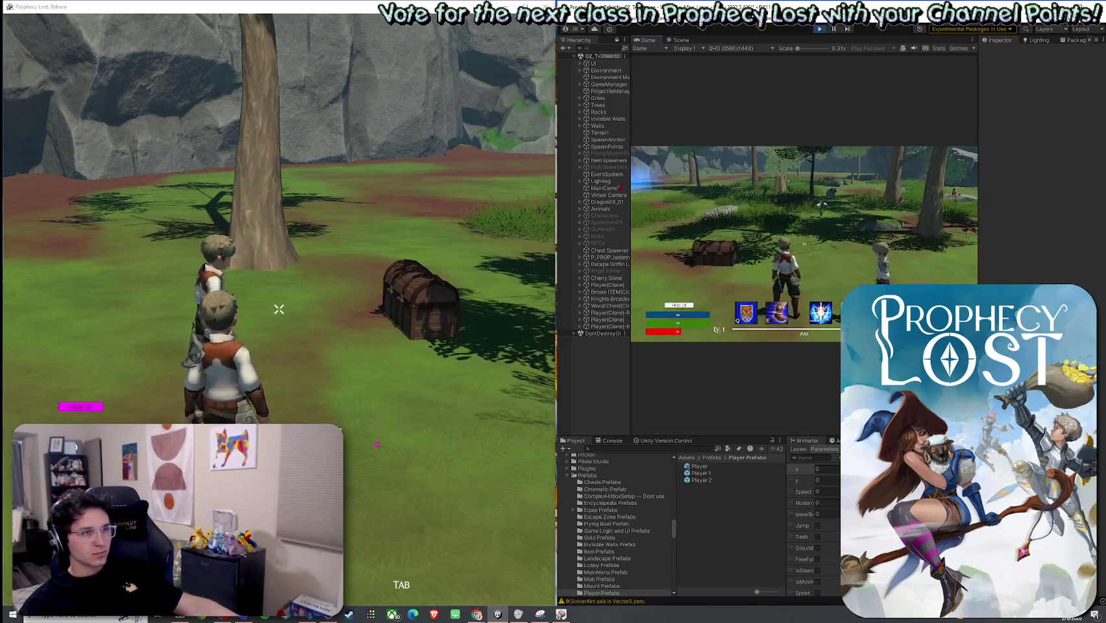
Move toward the other character and chest, casting earth-spike skills until the build's player dies
key("w")
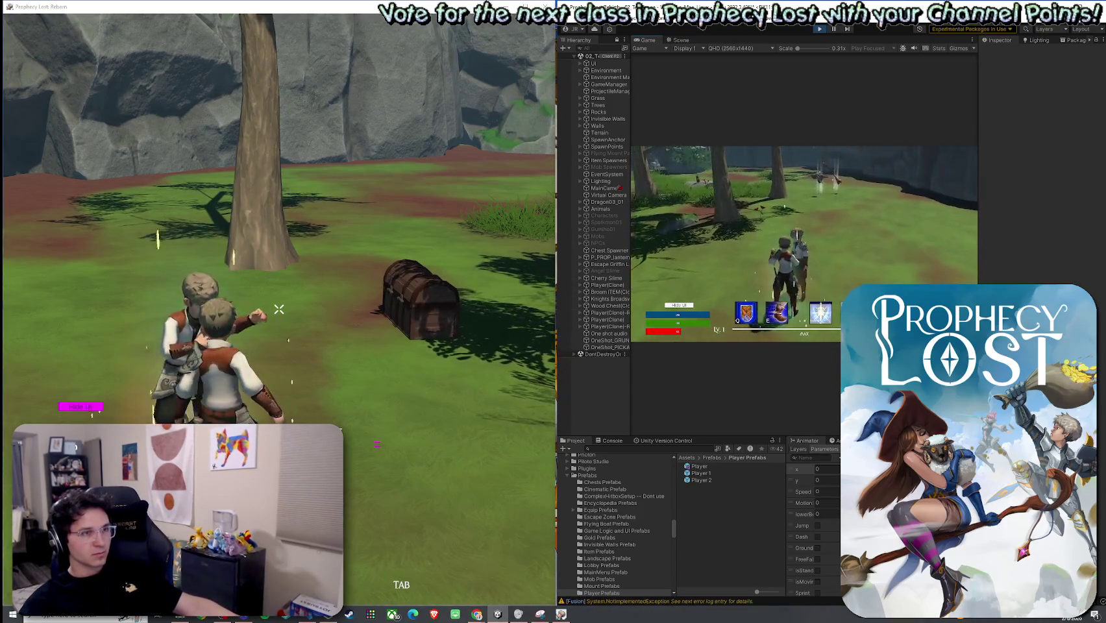
key("w")
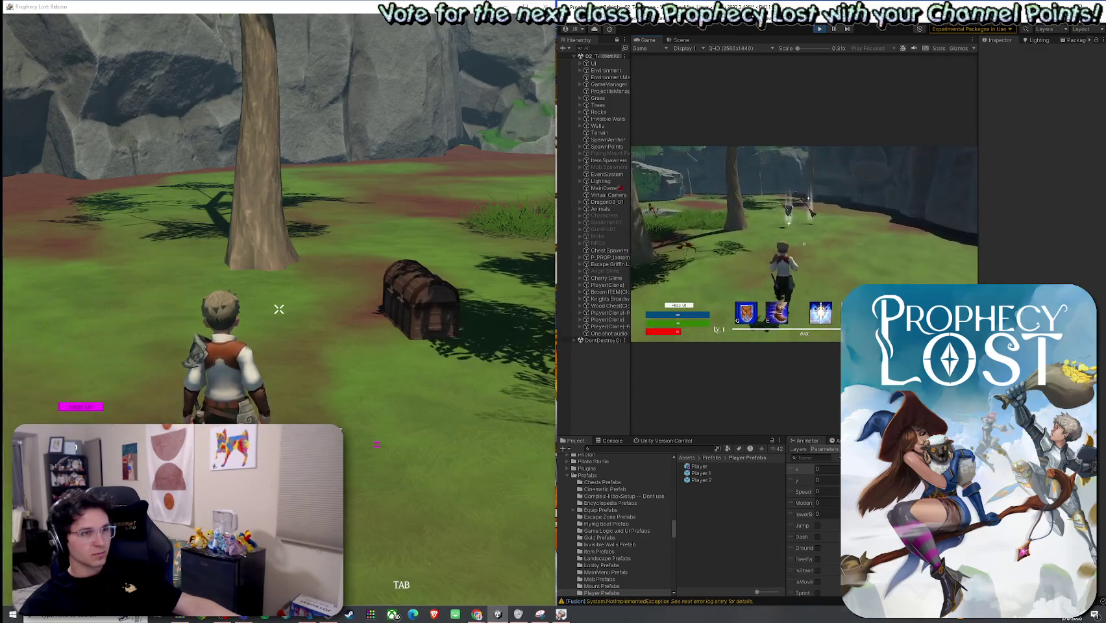
key("Tab")
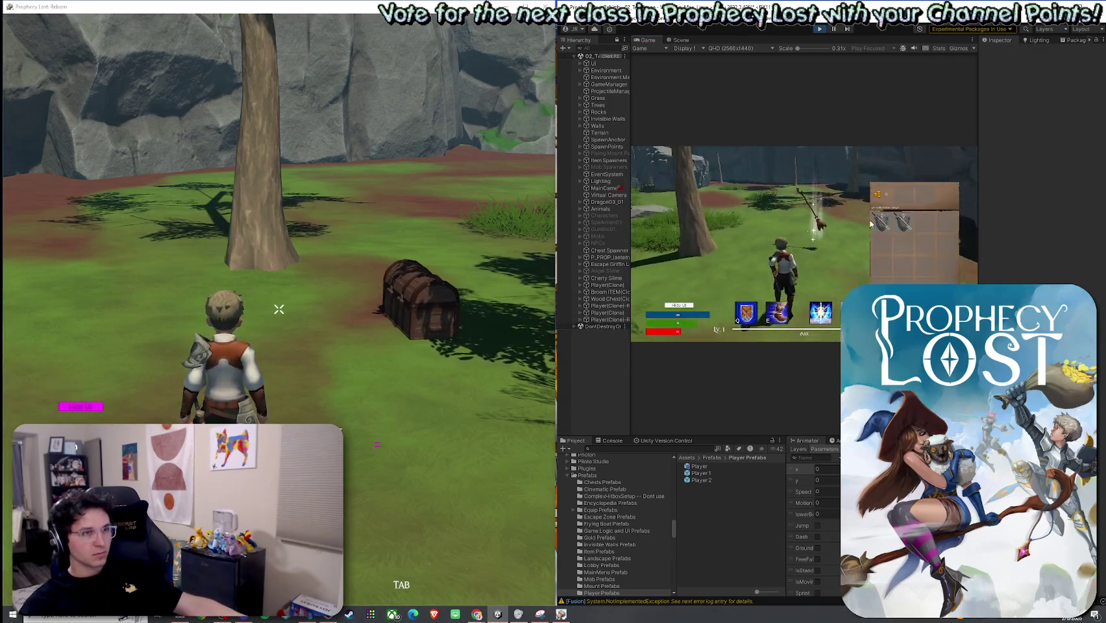
key("Tab")
key("w")
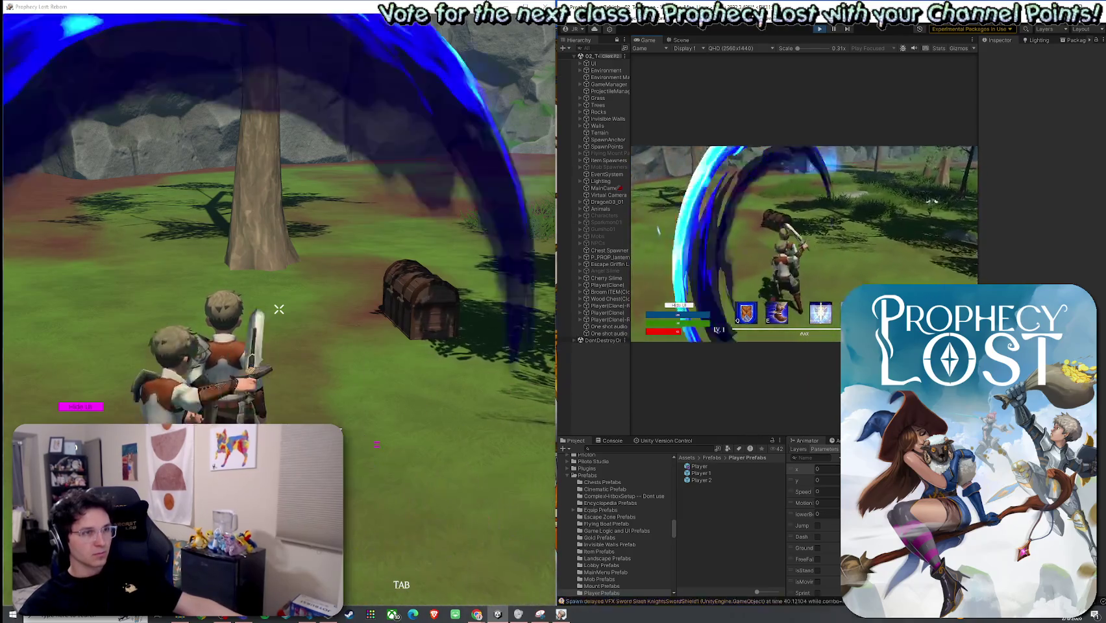
key("w")
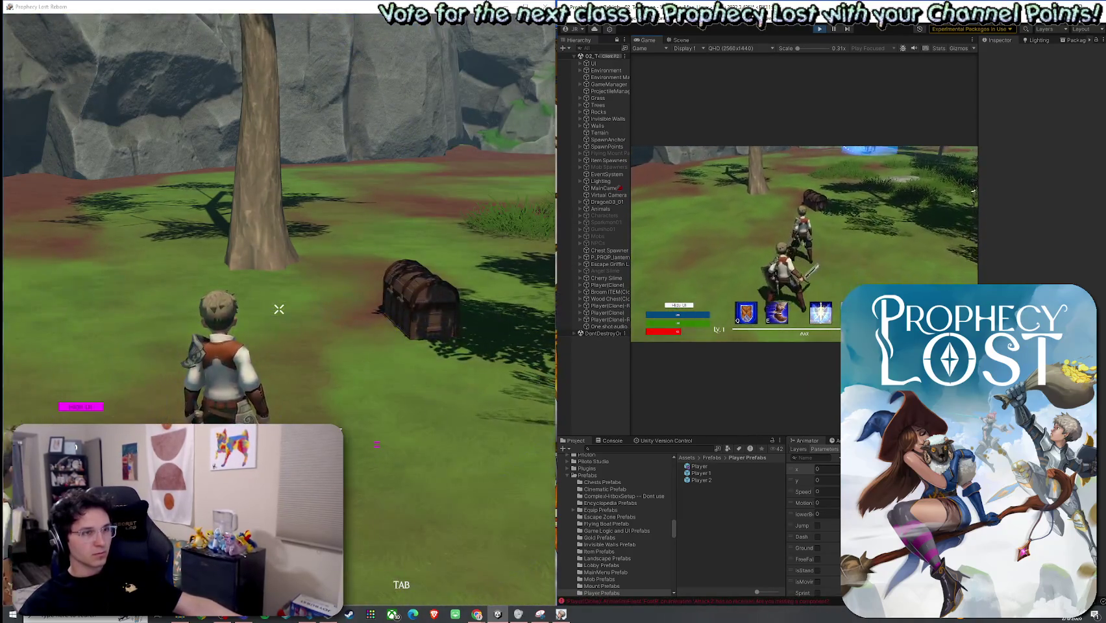
key("q")
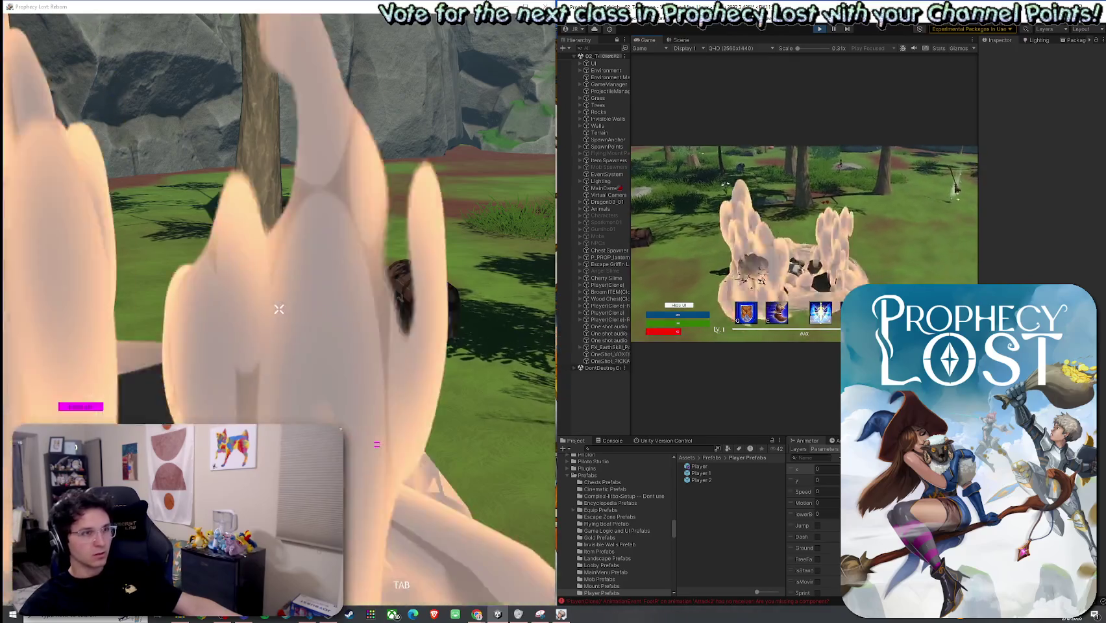
key("s")
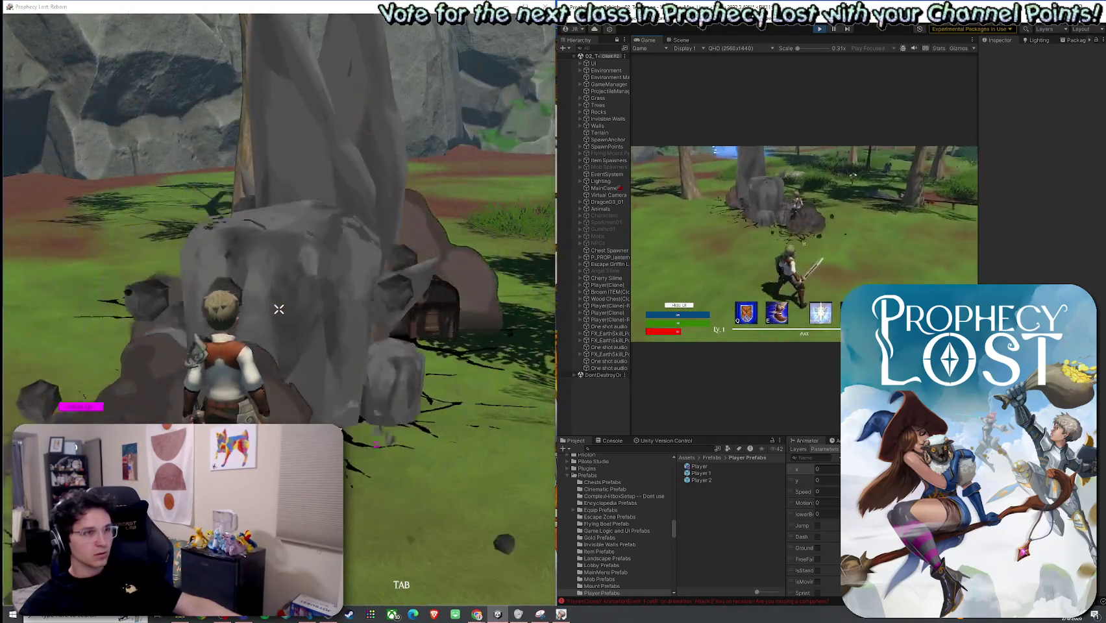
Cast the earth skill again and perform a blue sword slash toward the chest
key("q")
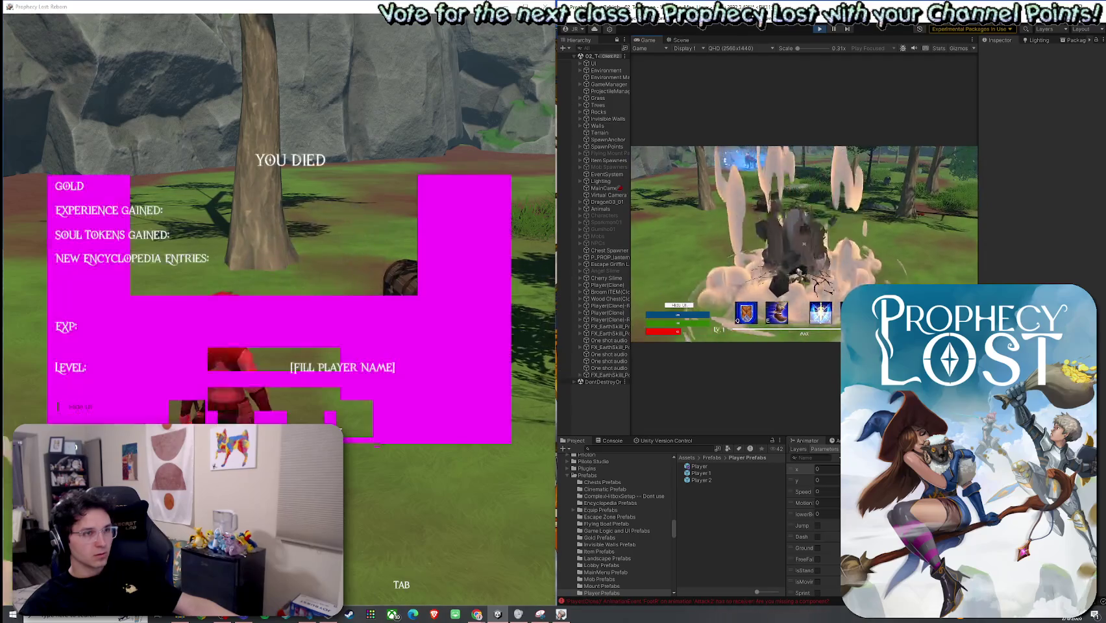
key("s")
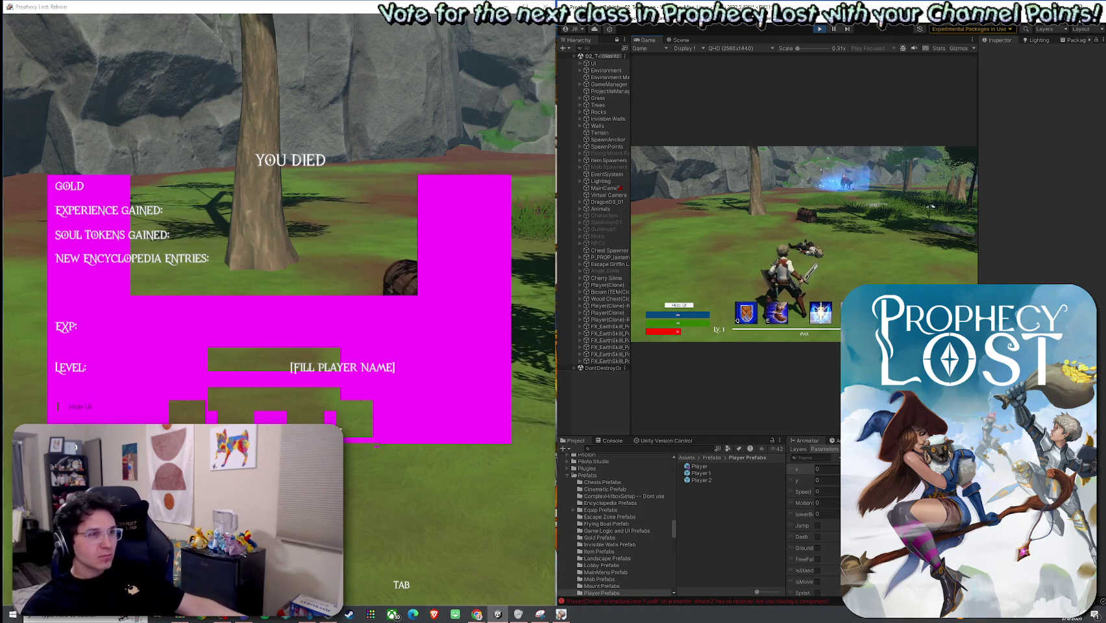
left_click(805, 244)
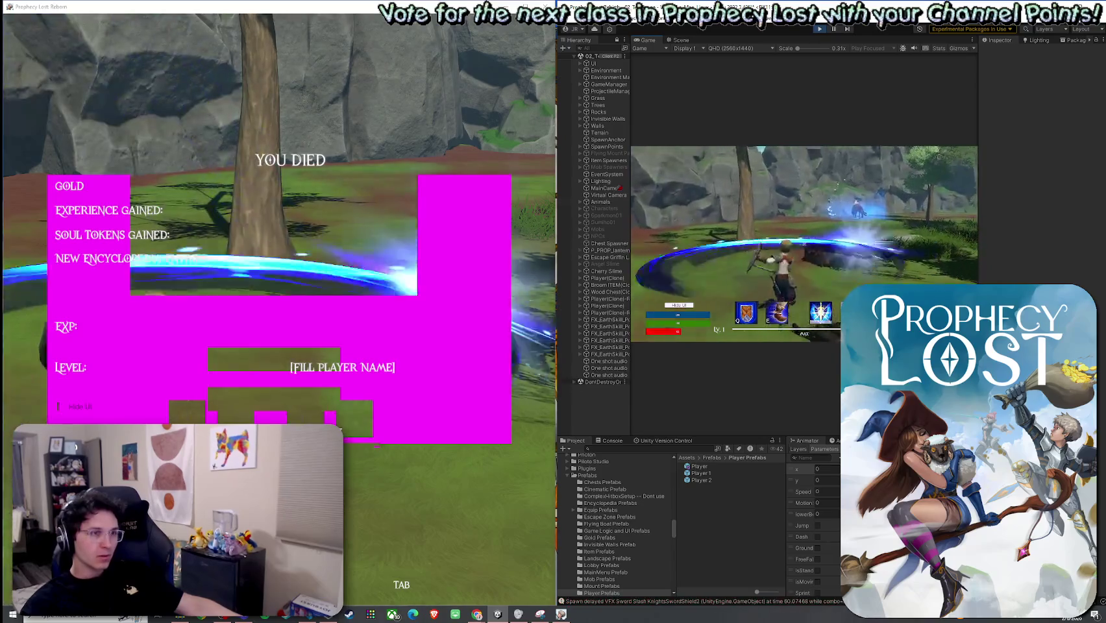
left_click(804, 245)
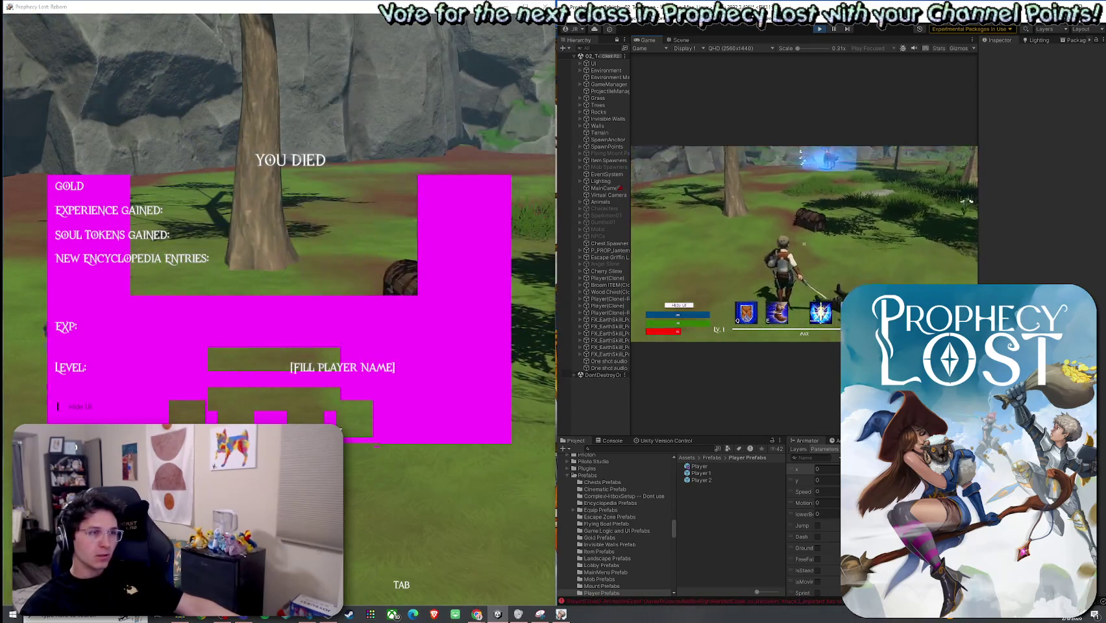
Stop play mode in the editor and bring the editor window to the front
key("super")
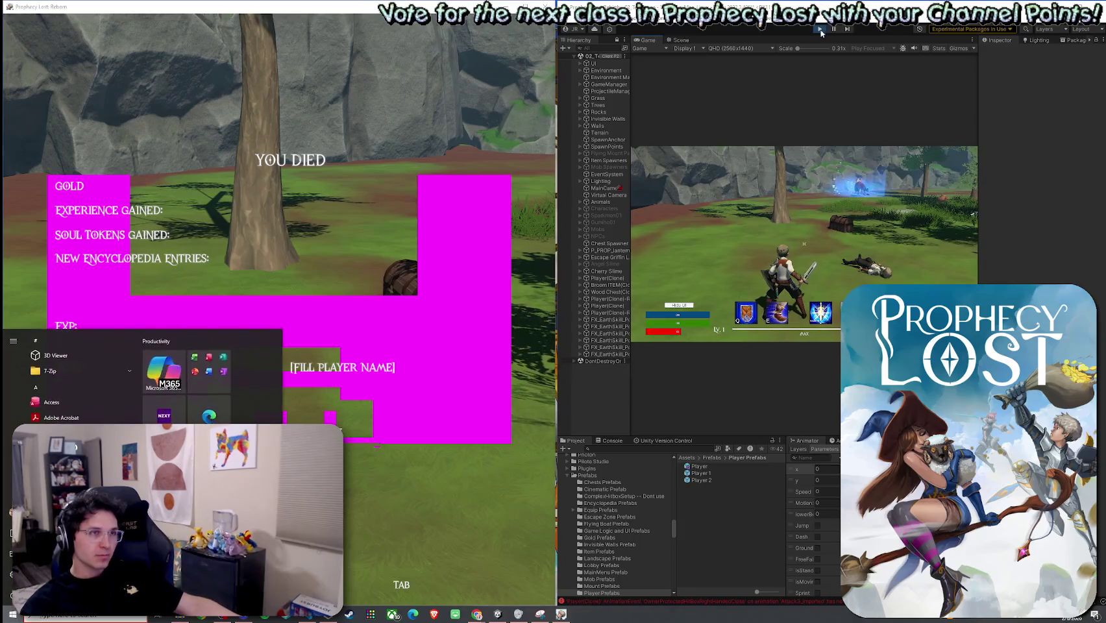
left_click(821, 33)
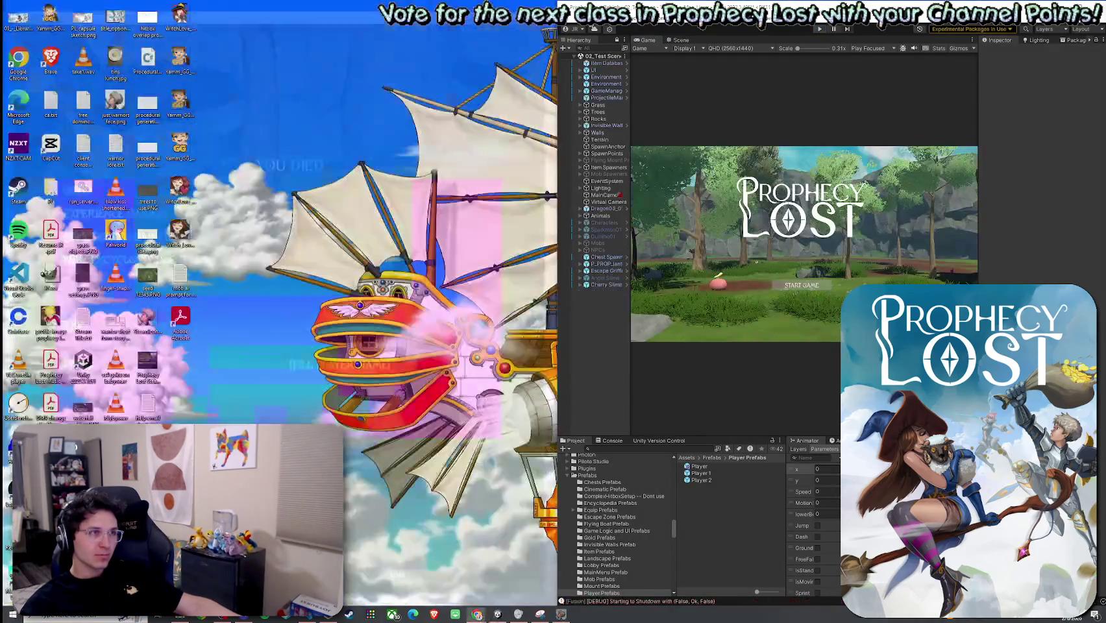
left_click(571, 18)
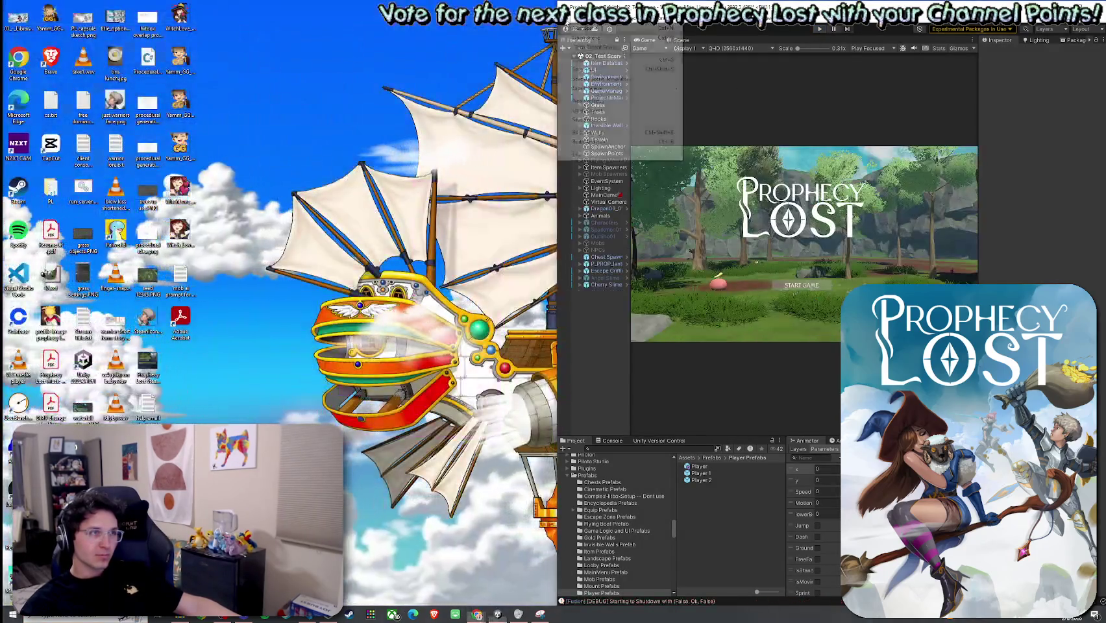
Maximize the editor with Super+Up, then save the scene via File > Save
key("Escape")
key("super+Up")
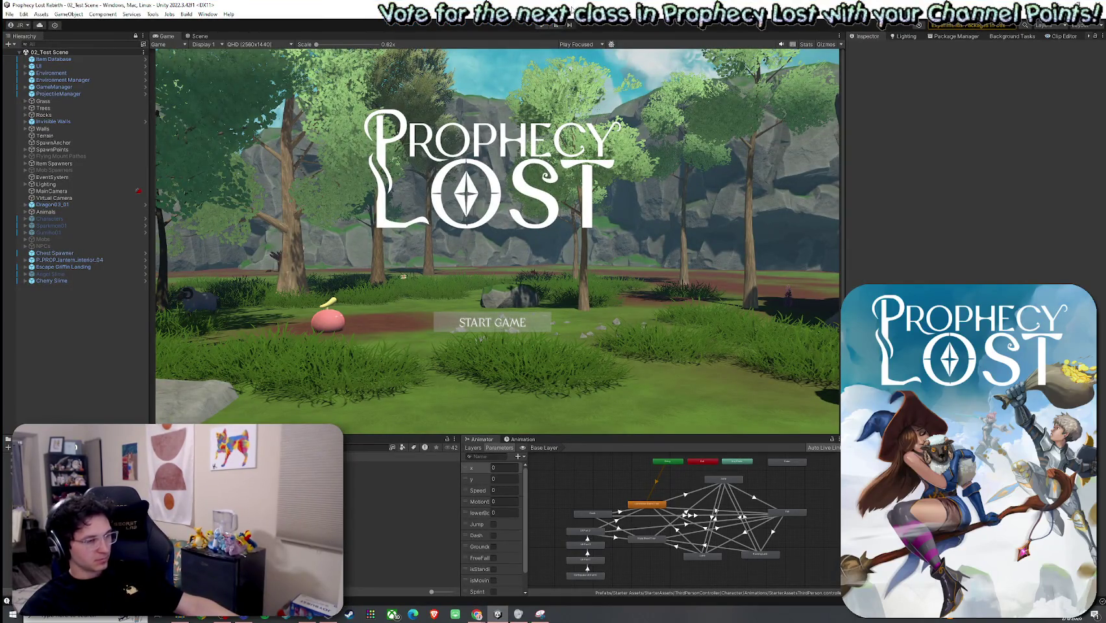
left_click(6, 15)
key("Escape")
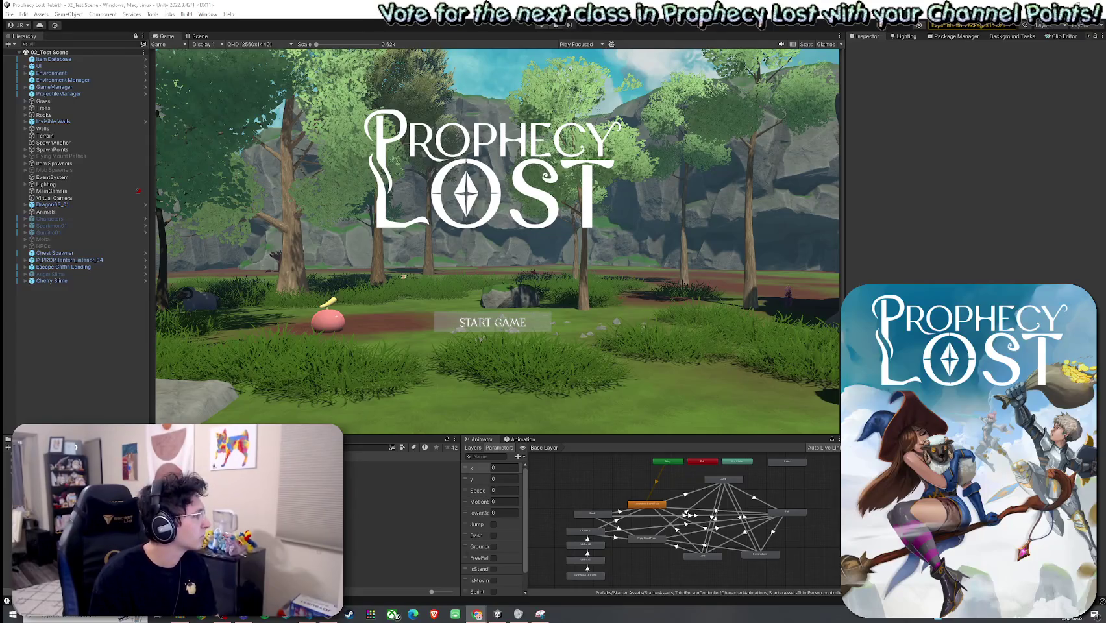
left_click(10, 14)
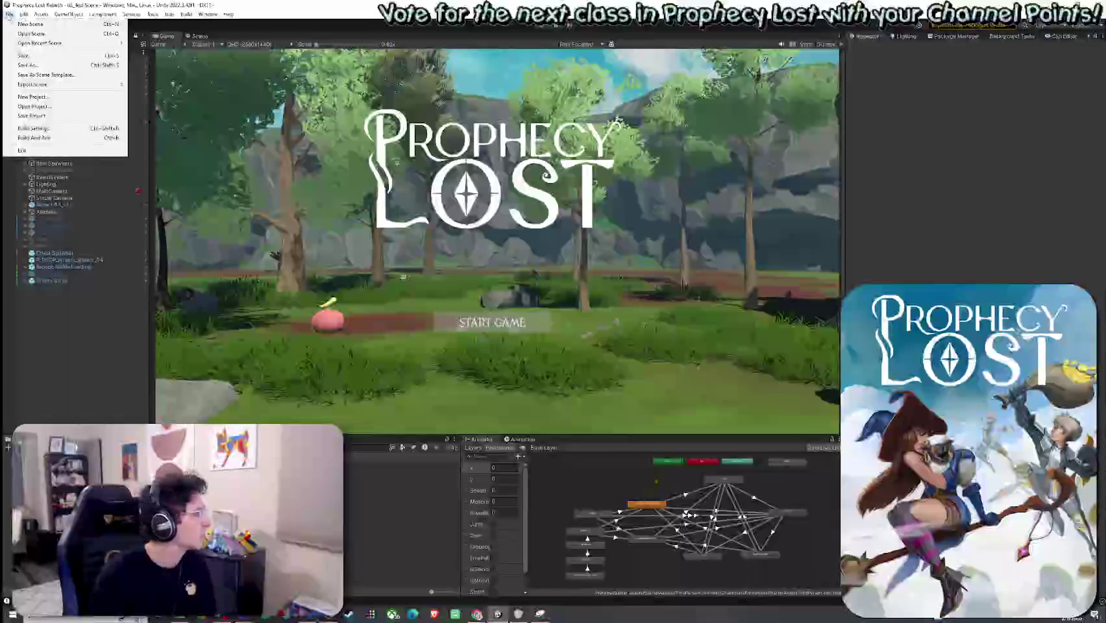
left_click(26, 56)
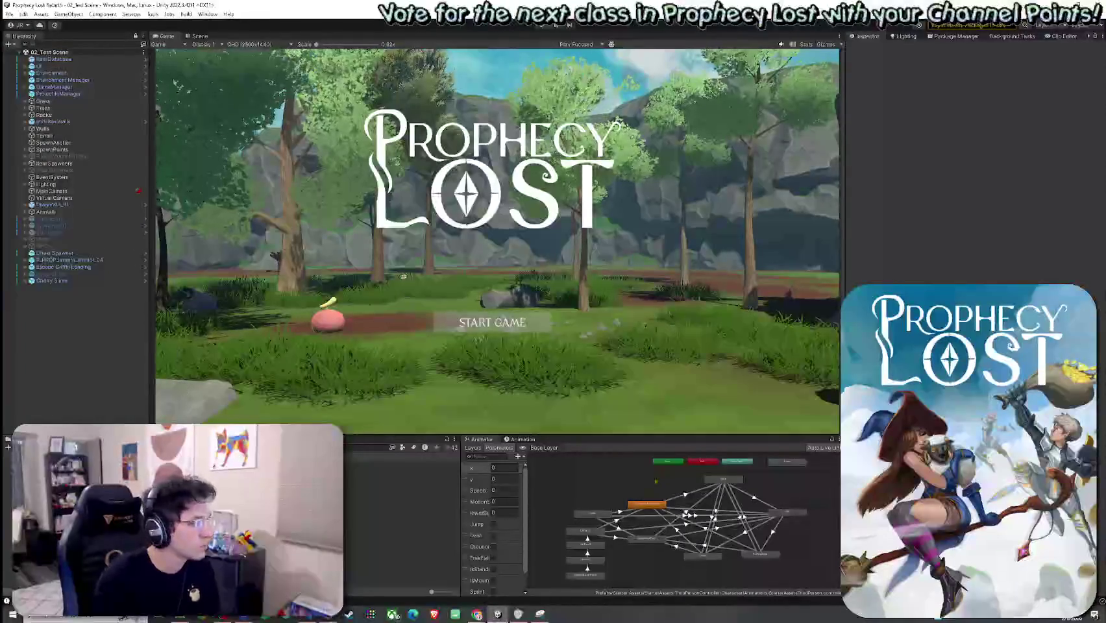
Open the Player prefab, collapse WeaponRoot01, expand Canvas and Main Panel, and select Main Panel
left_click(123, 132)
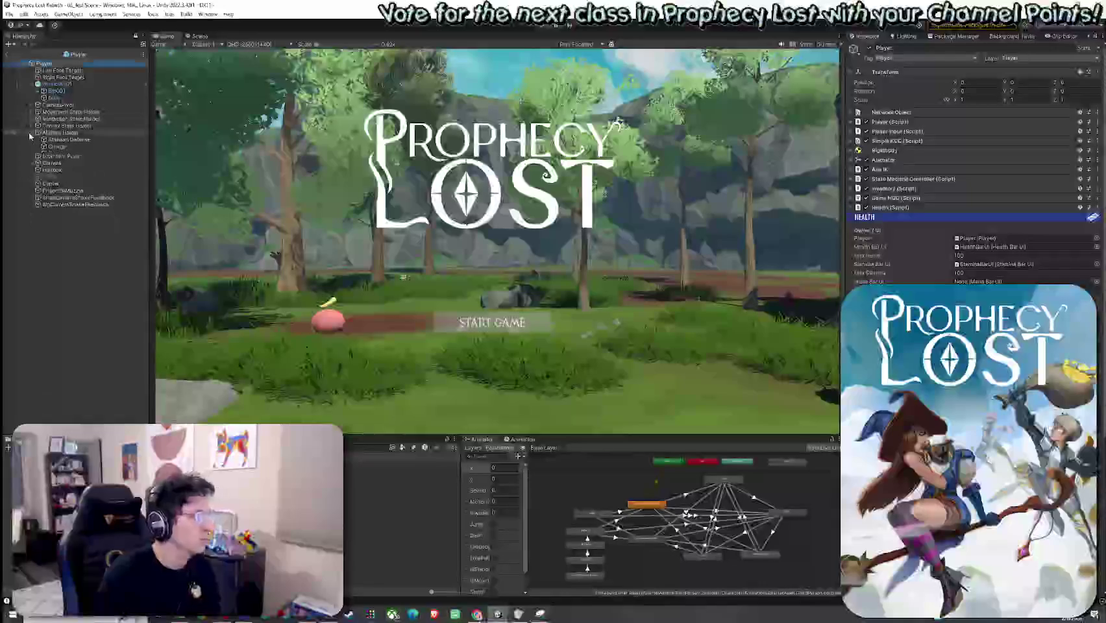
left_click(32, 85)
left_click(31, 133)
left_click(37, 139)
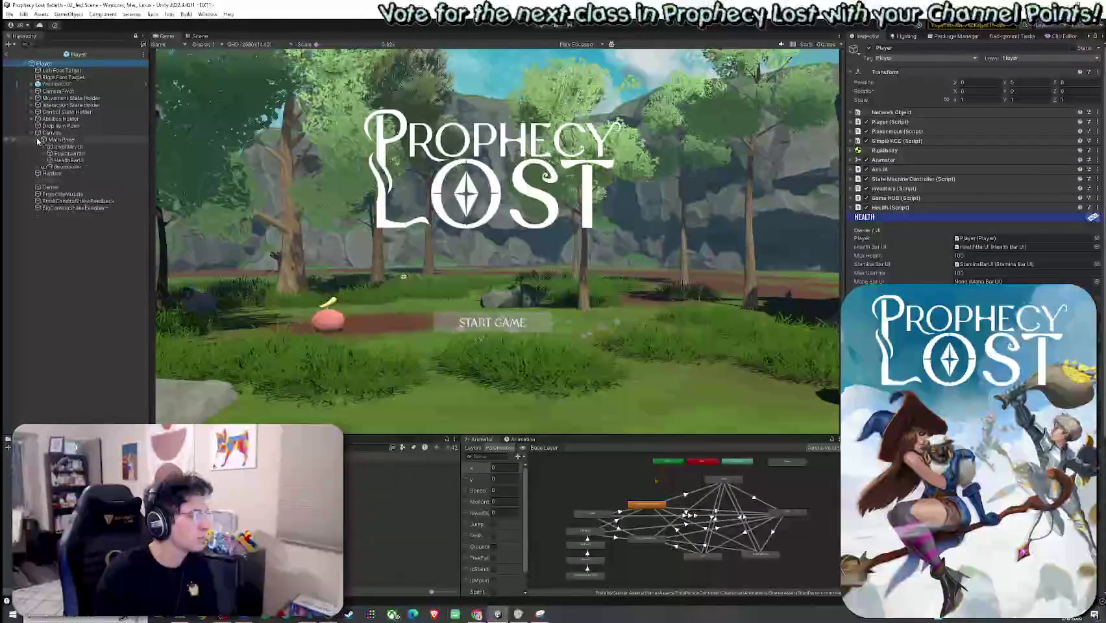
left_click(61, 140)
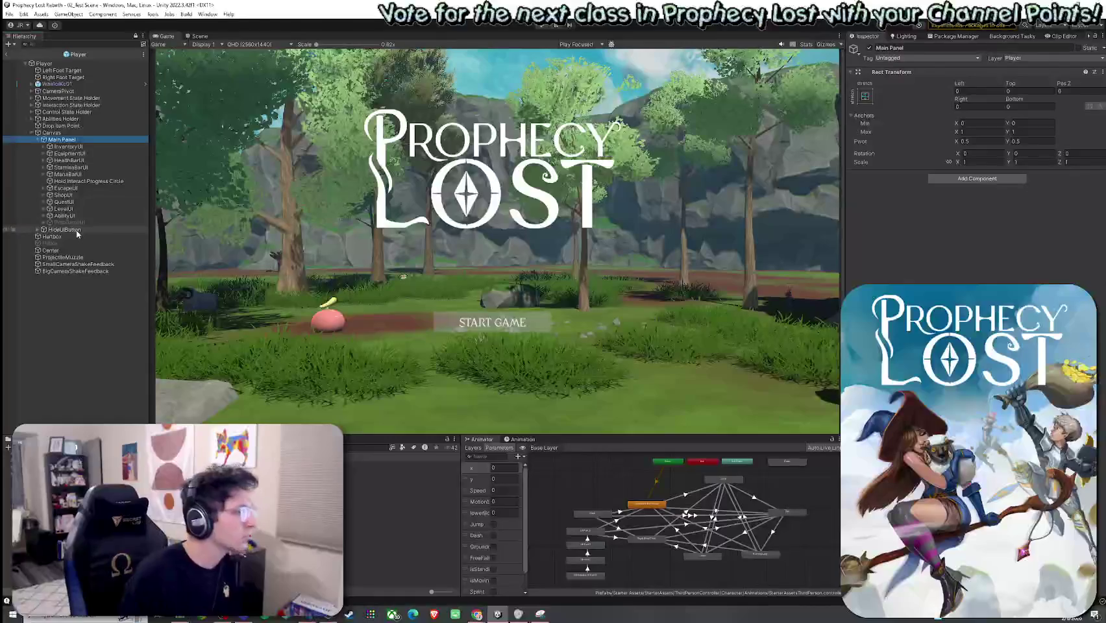
Create a UI Image under Main Panel and name it DamageVignette
right_click(59, 140)
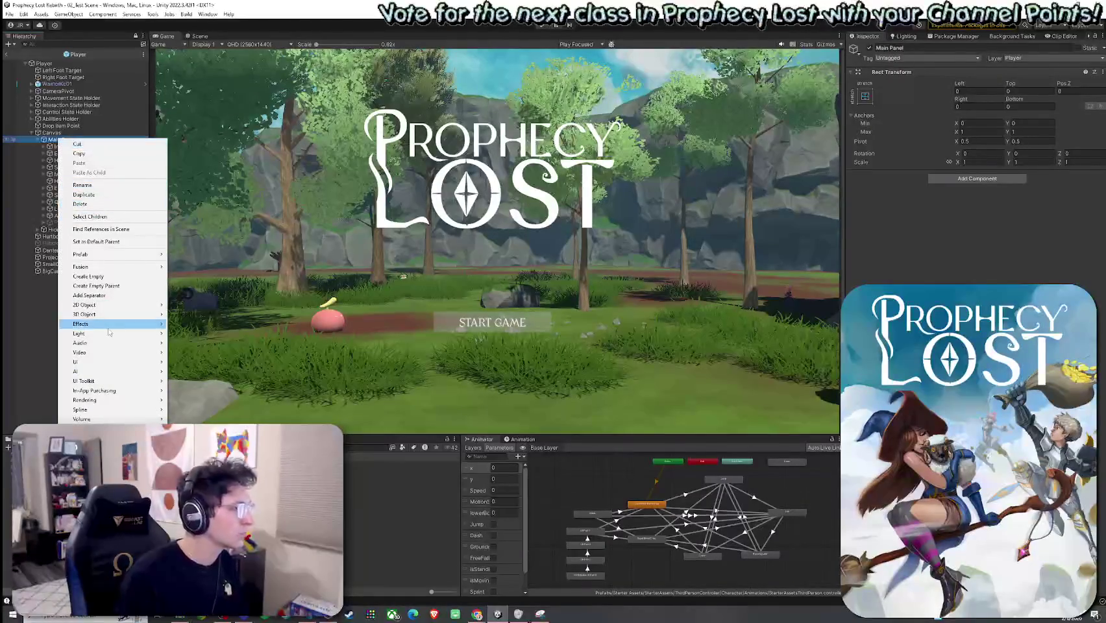
mouse_move(101, 368)
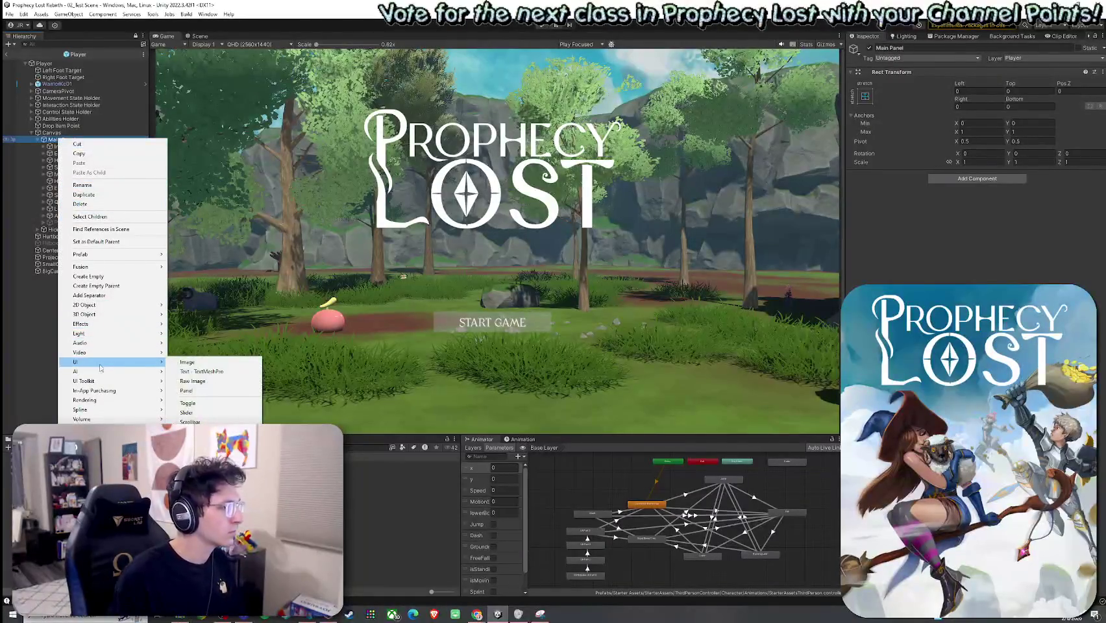
left_click(188, 364)
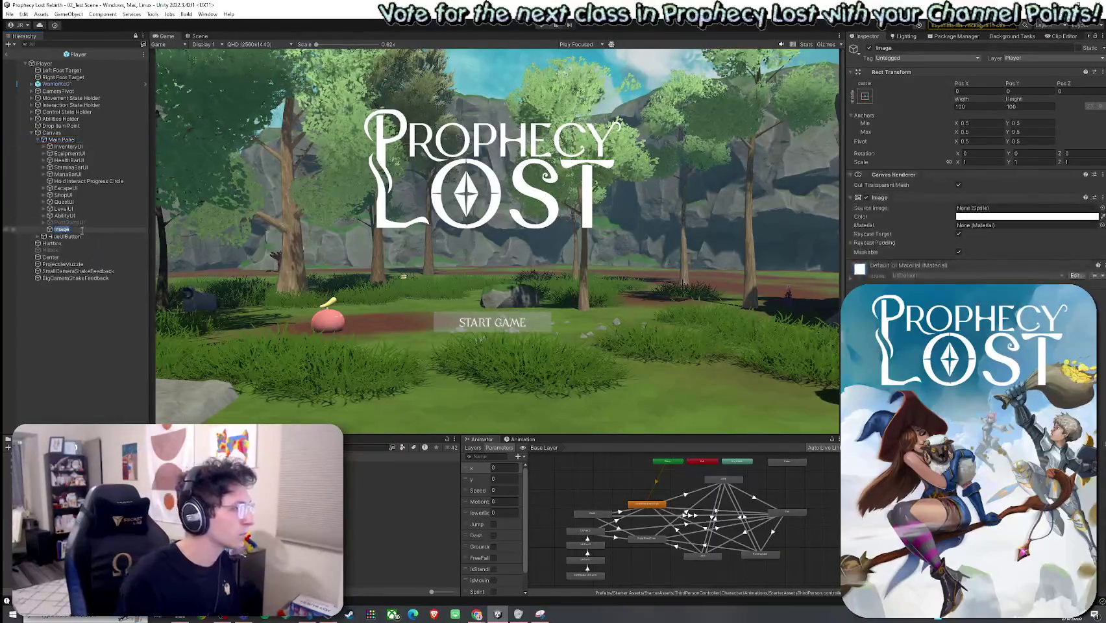
type("Bl")
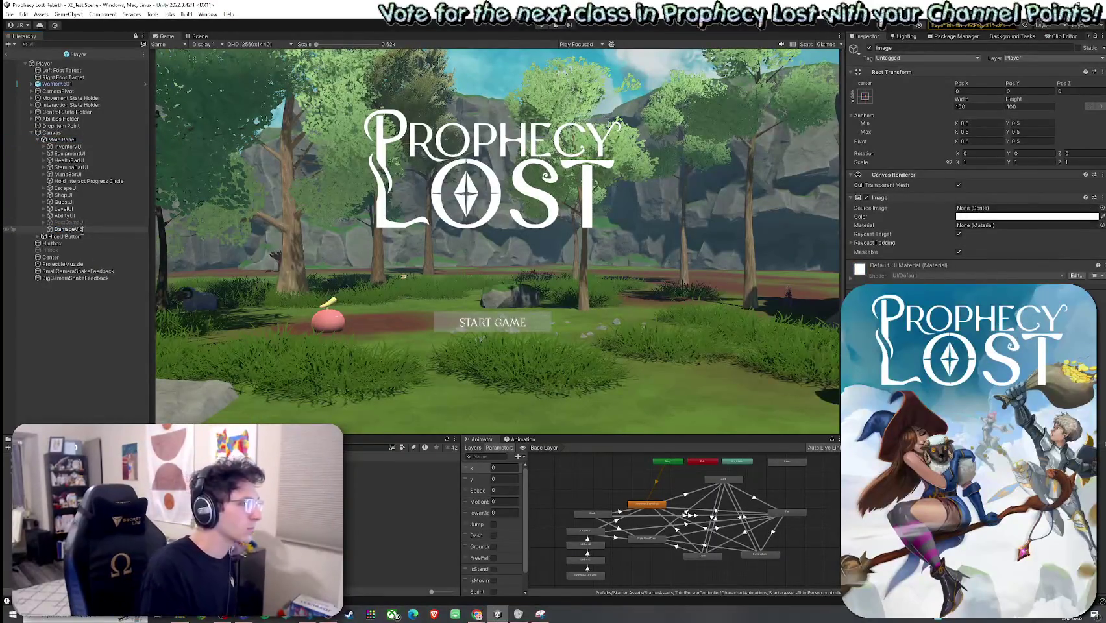
type("tte")
key("Return")
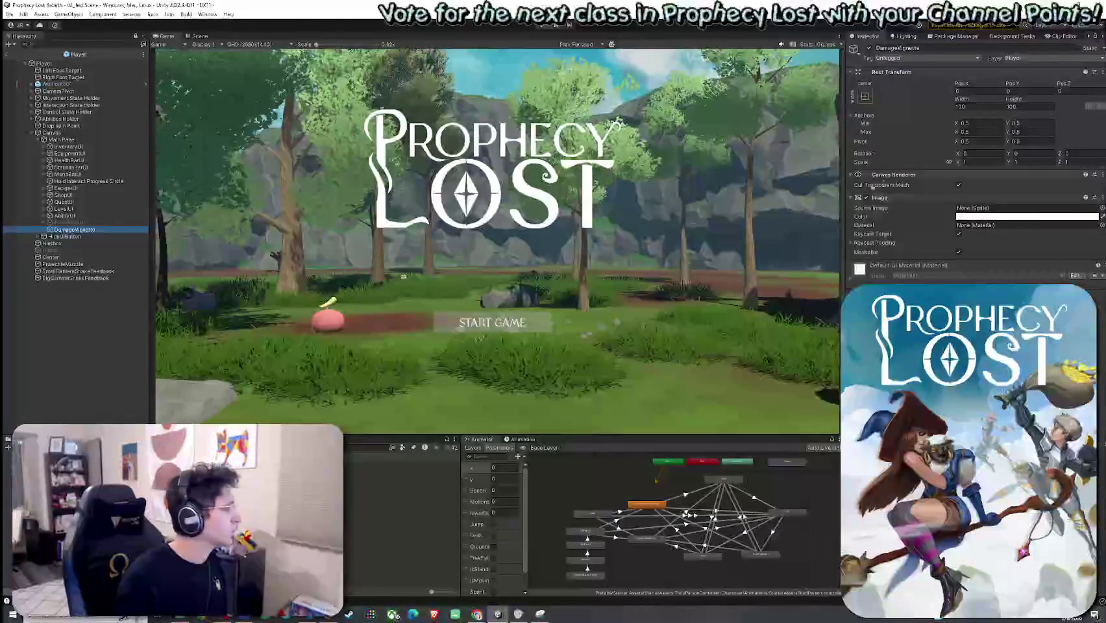
left_click(867, 97)
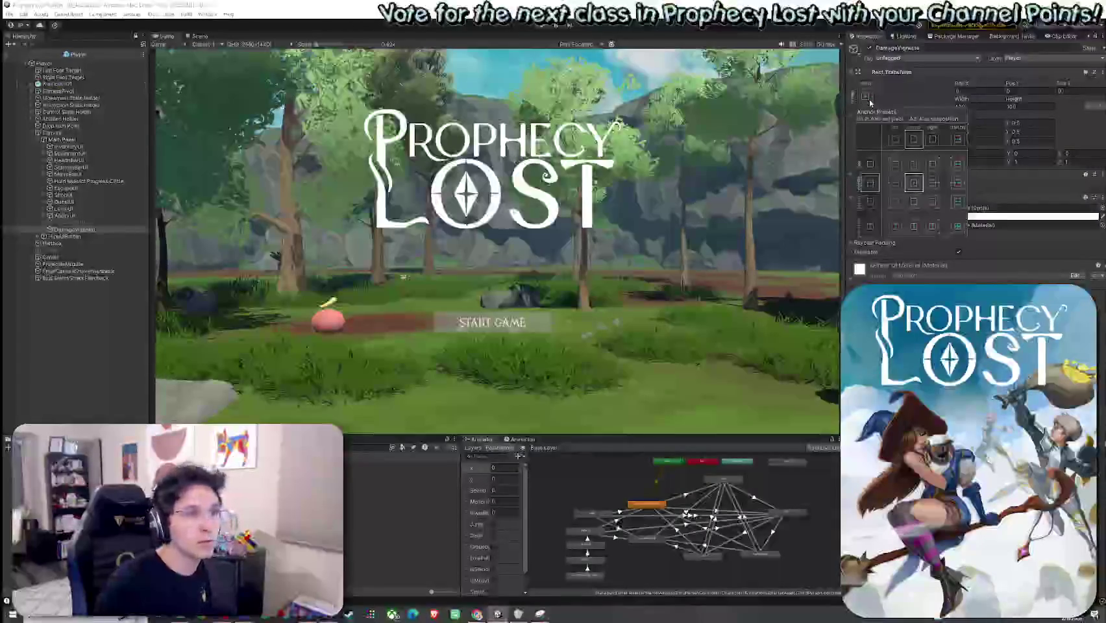
Apply the stretch-stretch anchor preset so DamageVignette fills the canvas, then view the Scene
left_click(957, 226, "alt")
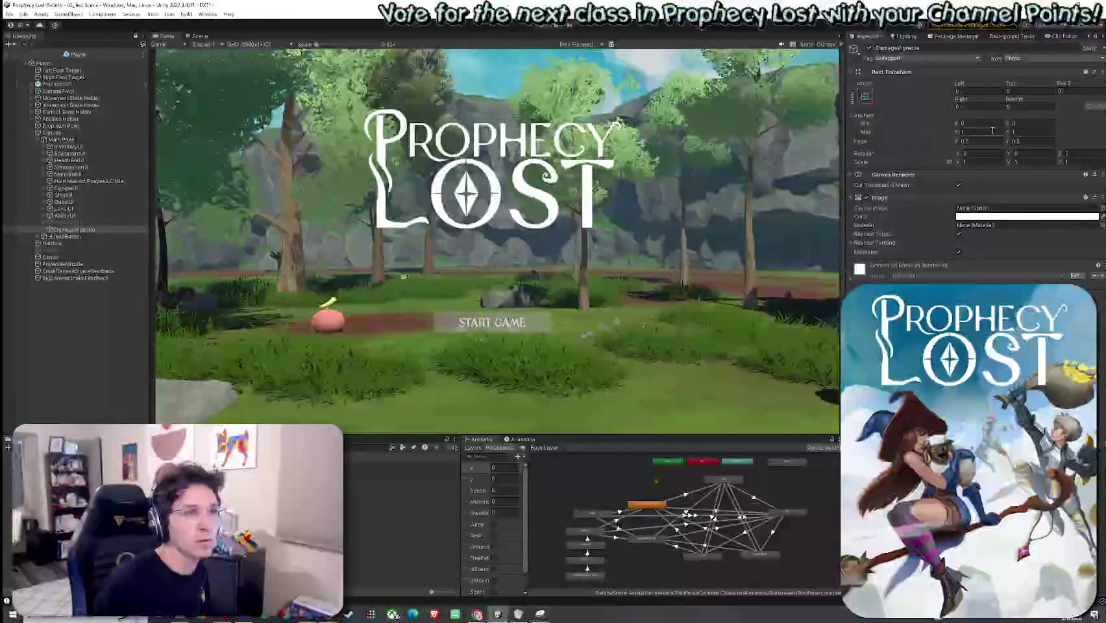
left_click(867, 98)
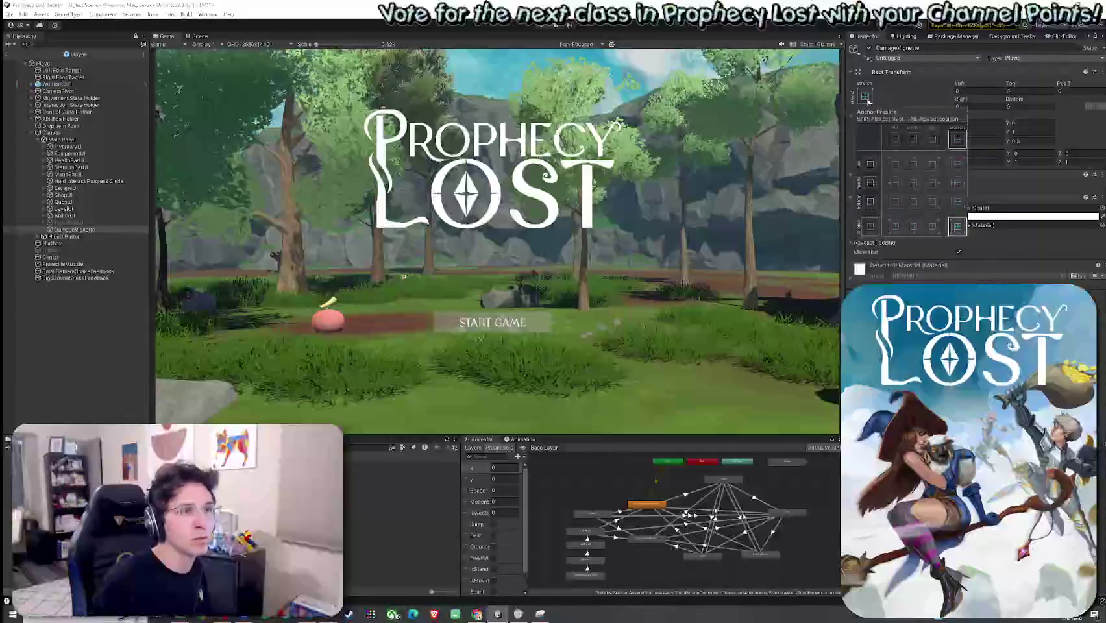
left_click(936, 88)
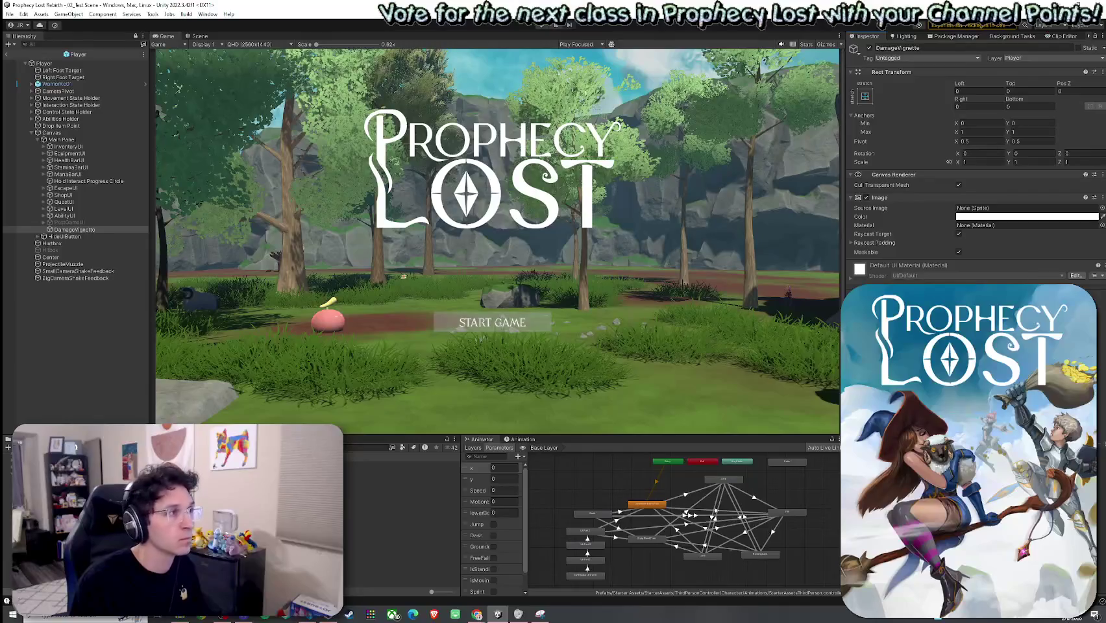
left_click(200, 36)
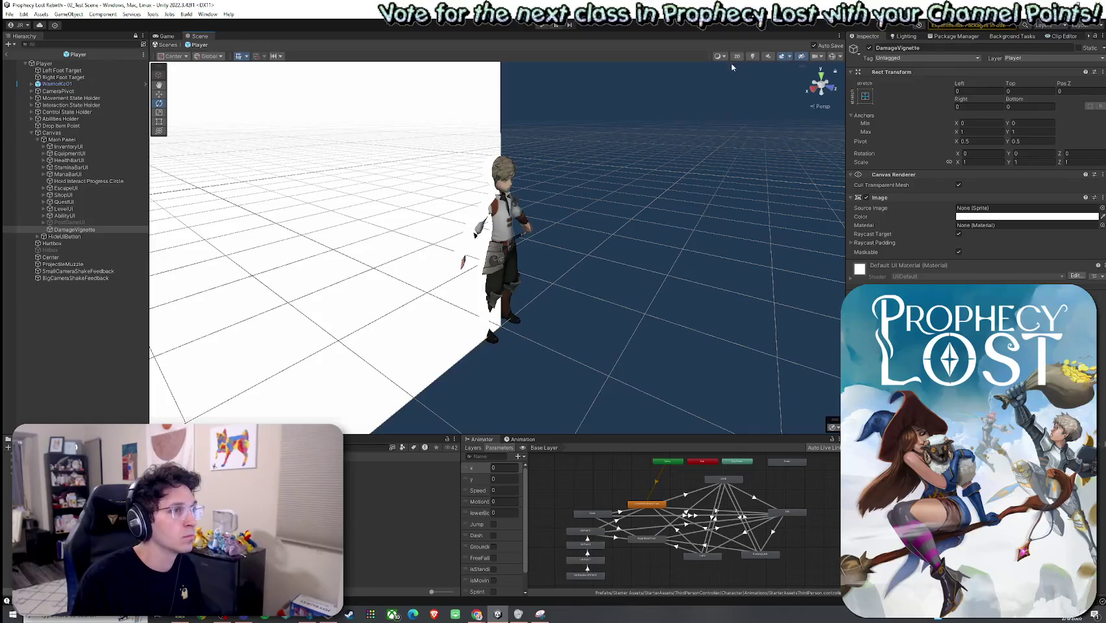
Switch to 2D view, frame DamageVignette, and search its Source Image sprites for 'vigneage'
key("2")
double_click(75, 230)
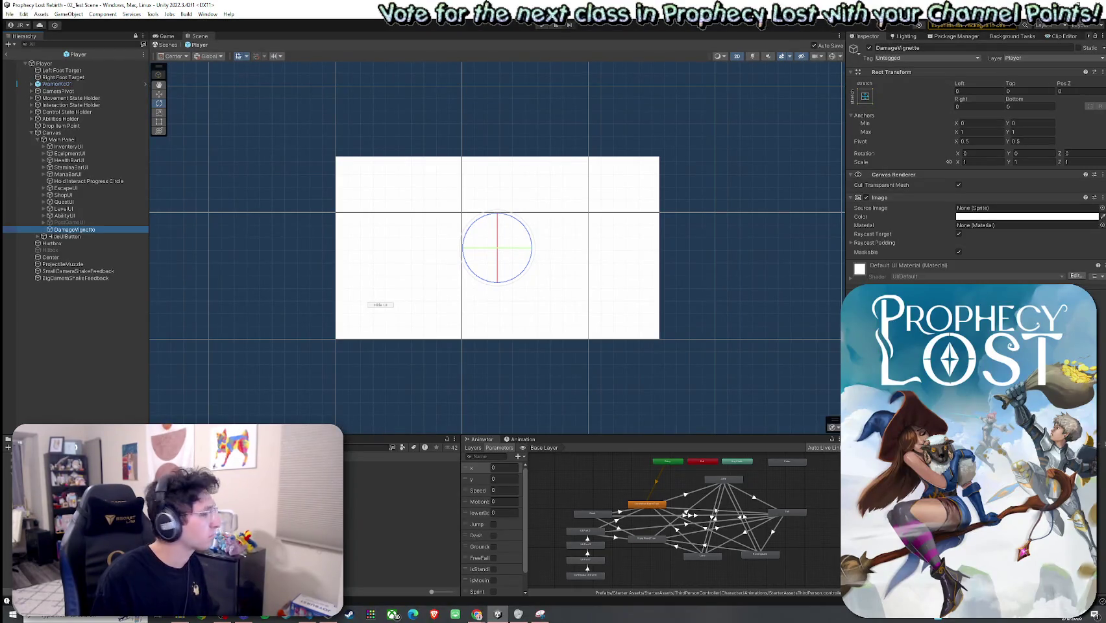
left_click(1102, 207)
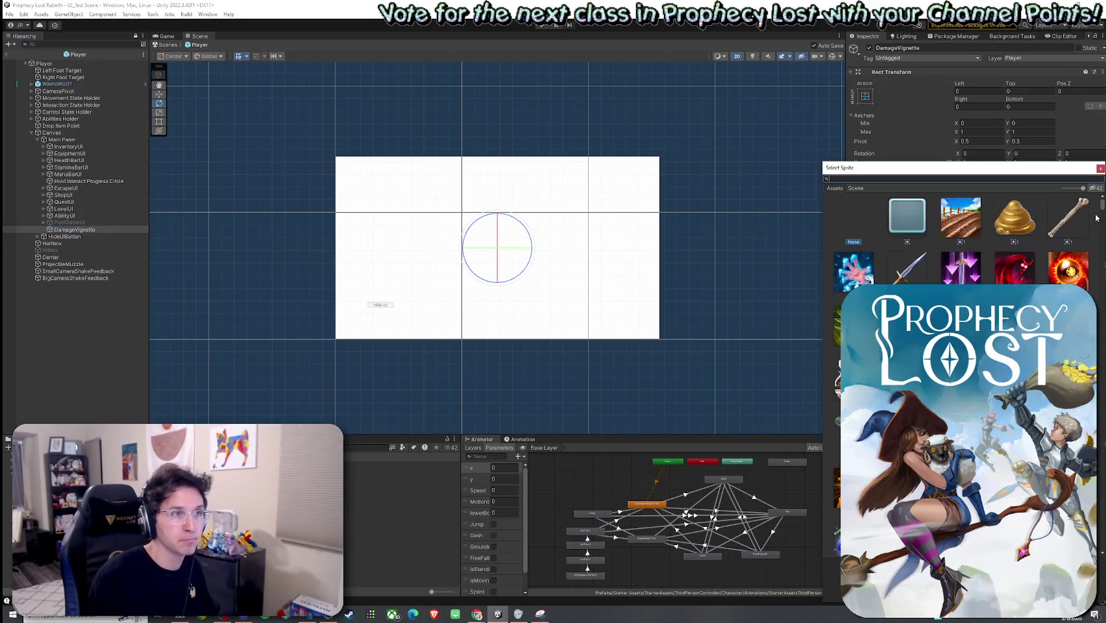
type("vigne")
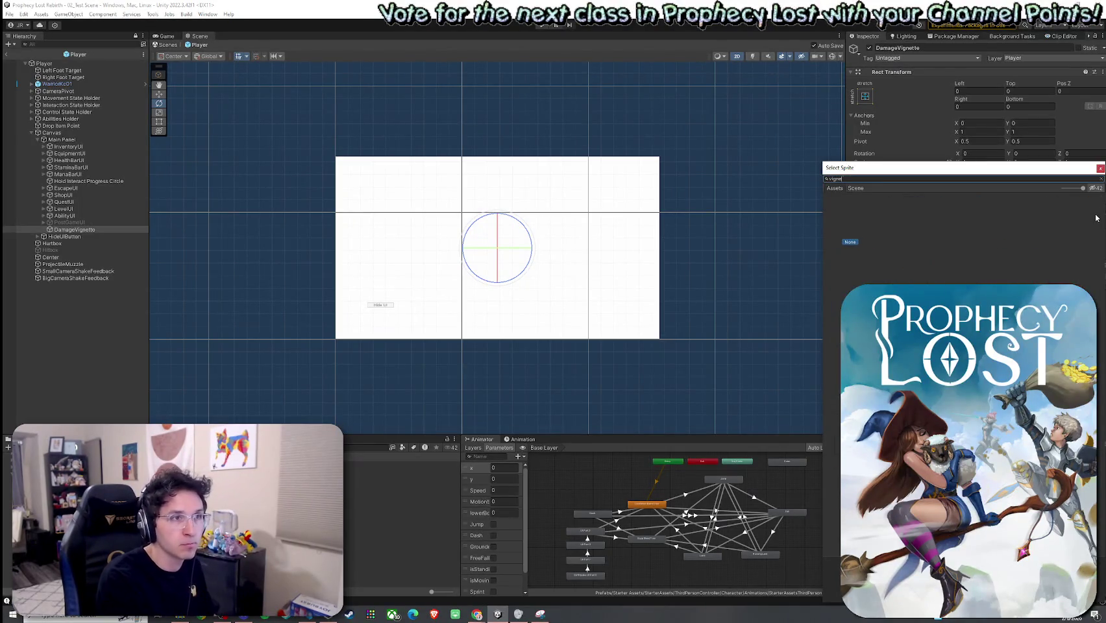
type("damage")
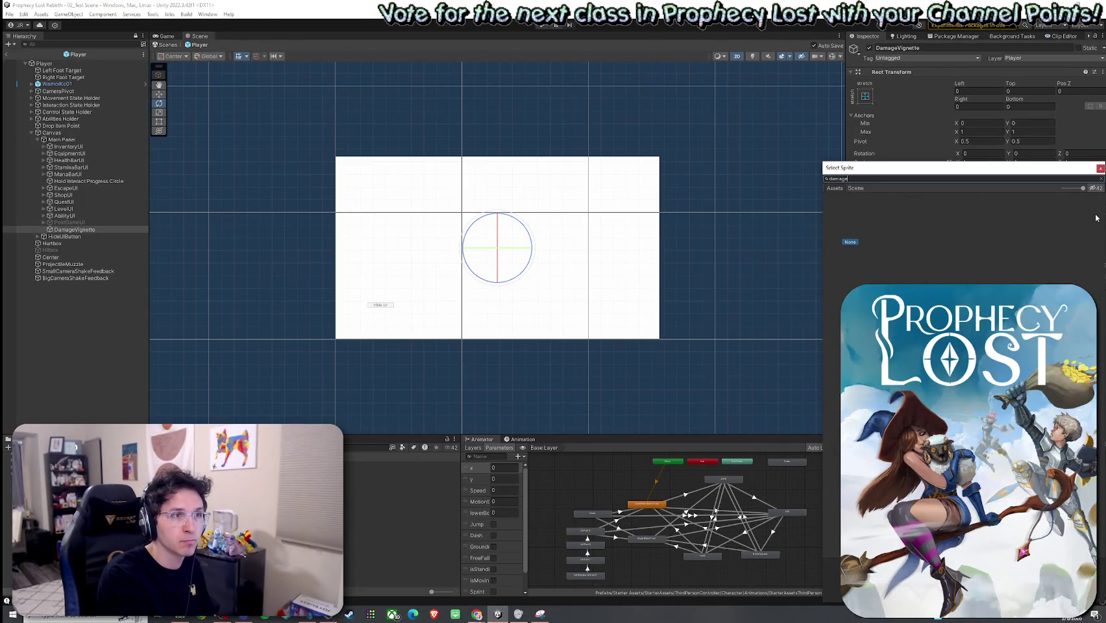
key("BackSpace")
key("BackSpace")
key("BackSpace")
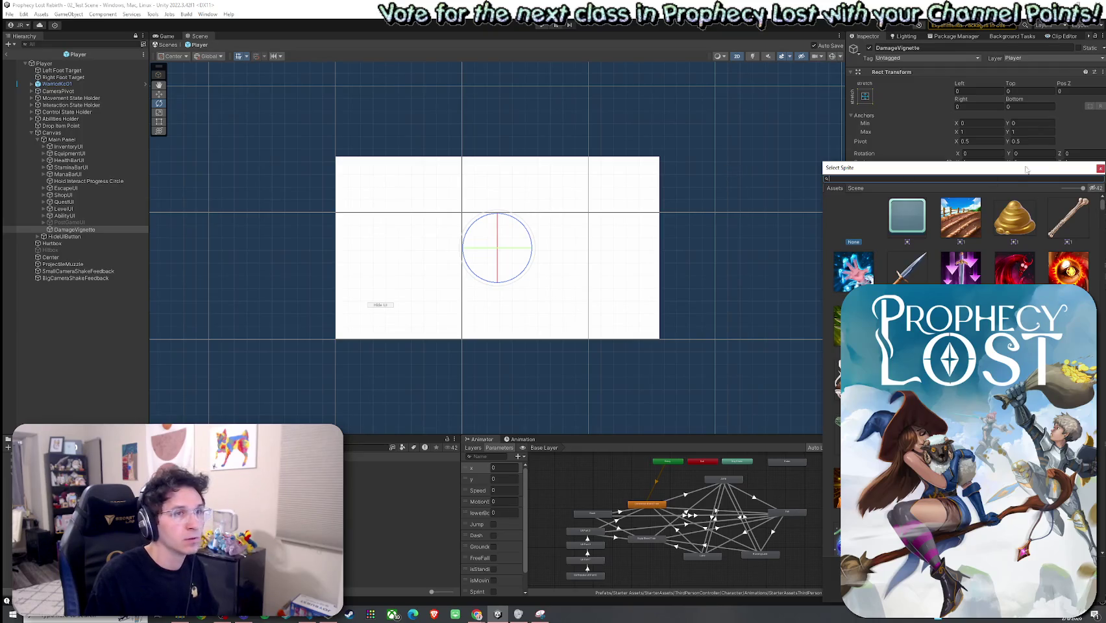
left_click(1100, 168)
left_click(971, 217)
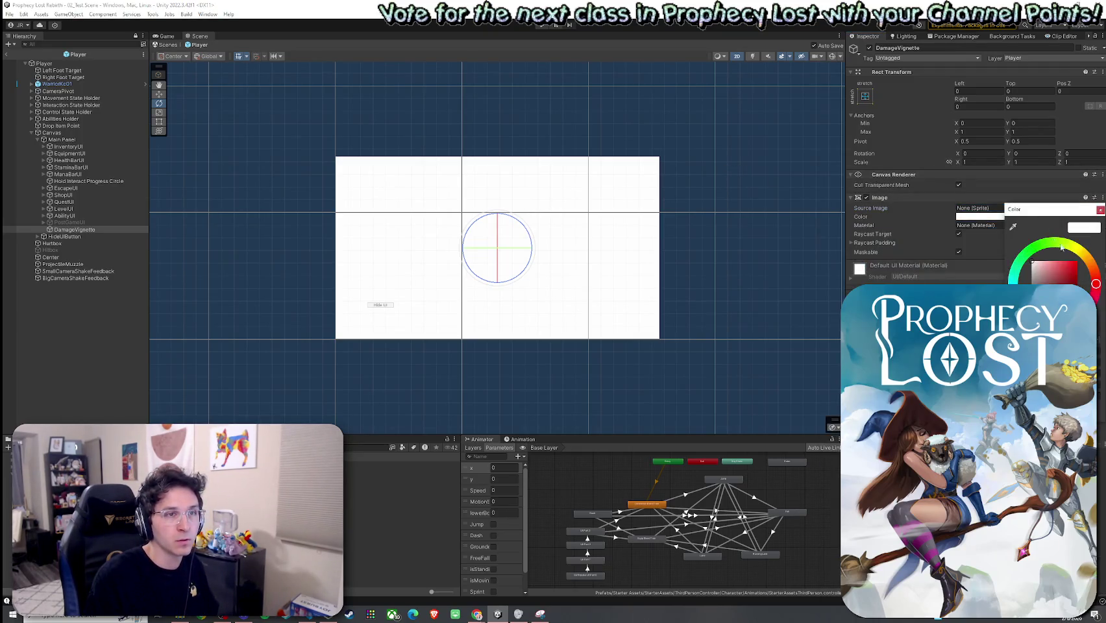
left_click(1076, 261)
mouse_move(1079, 259)
left_mouse_down()
mouse_move(1066, 260)
mouse_move(1090, 272)
left_mouse_up()
left_click(1100, 210)
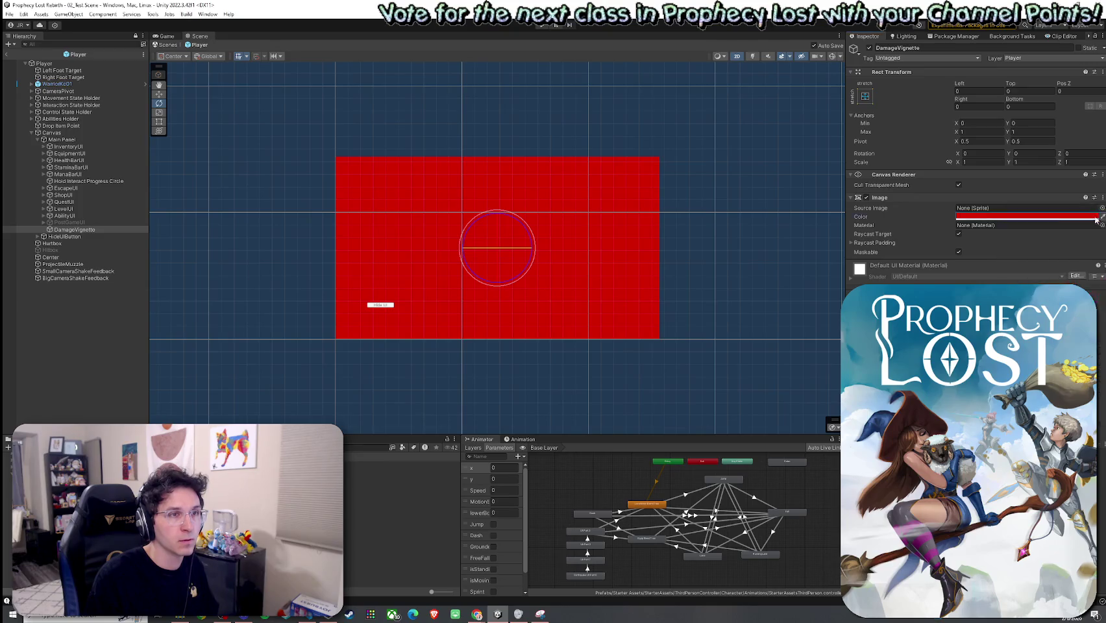
left_click(997, 217)
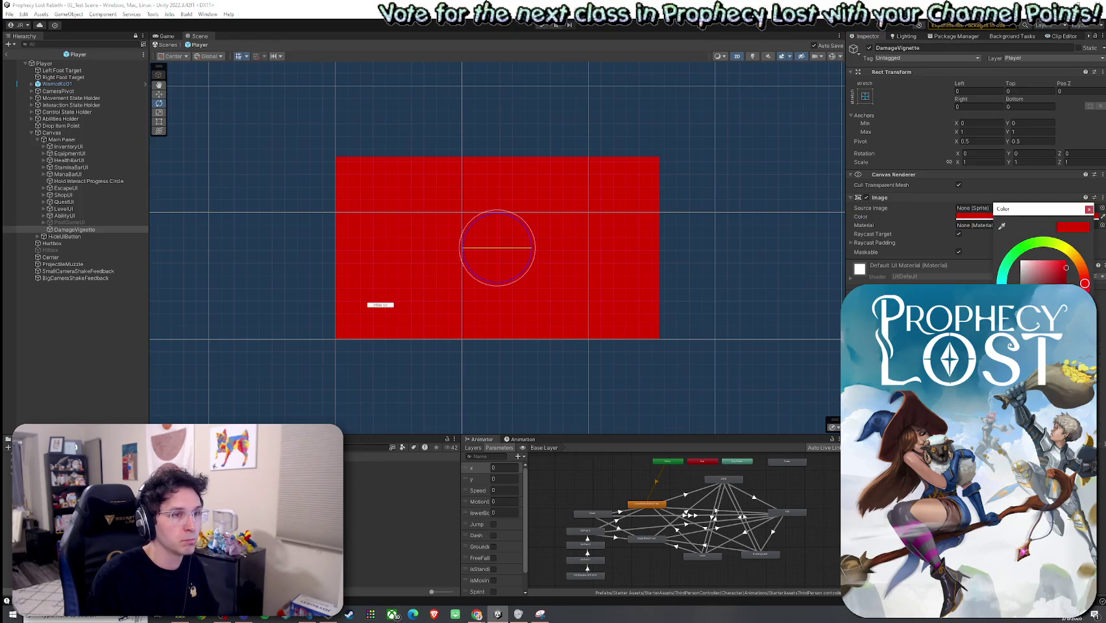
left_click(1090, 209)
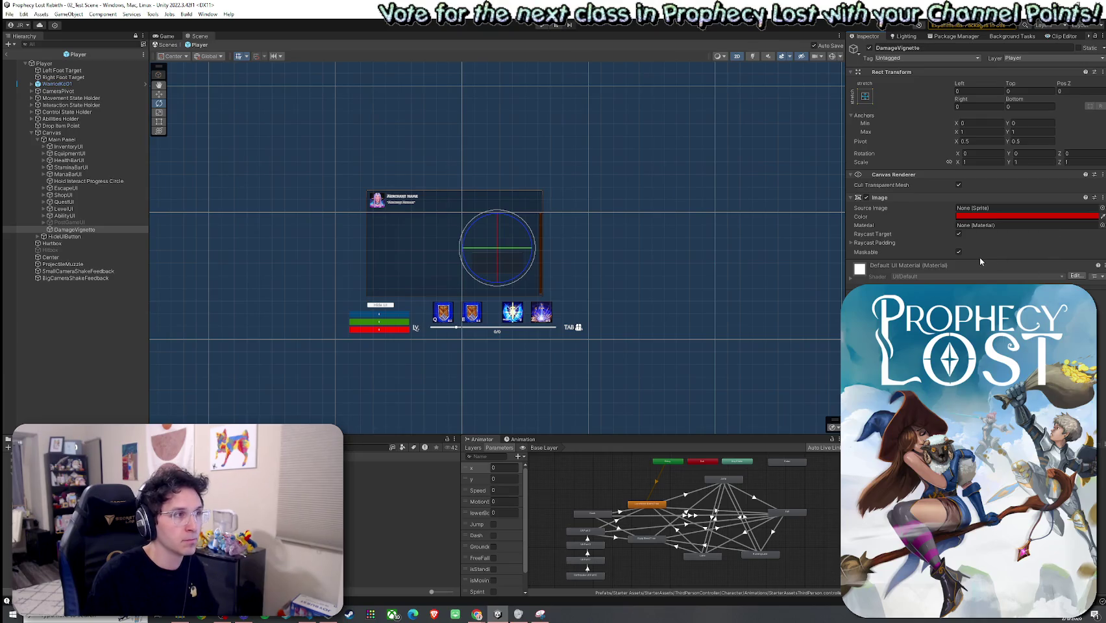
left_click(987, 216)
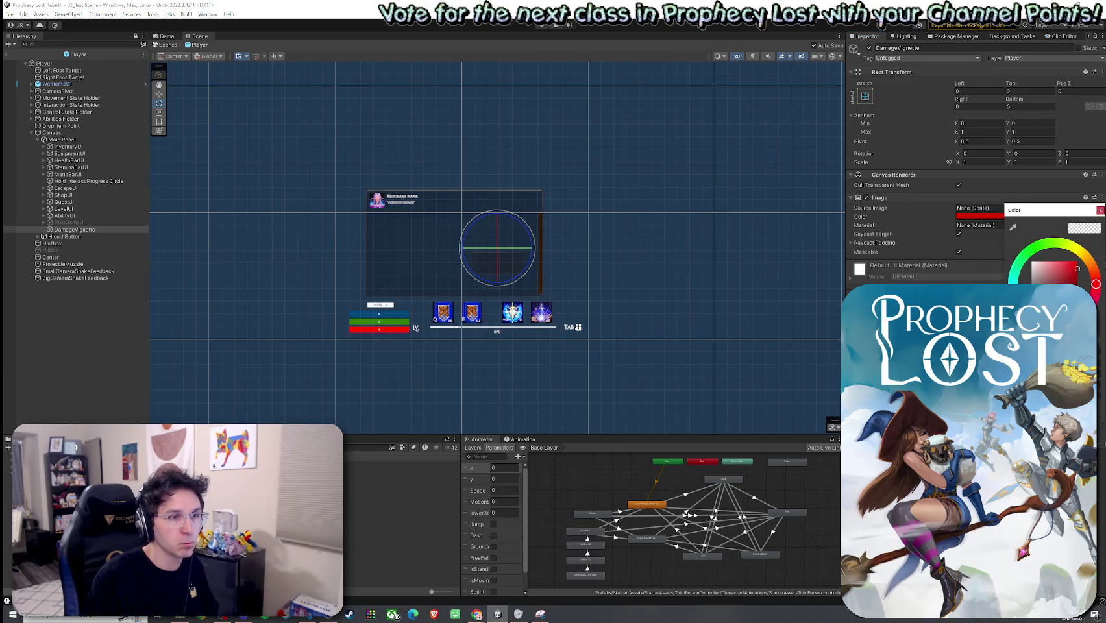
key("Escape")
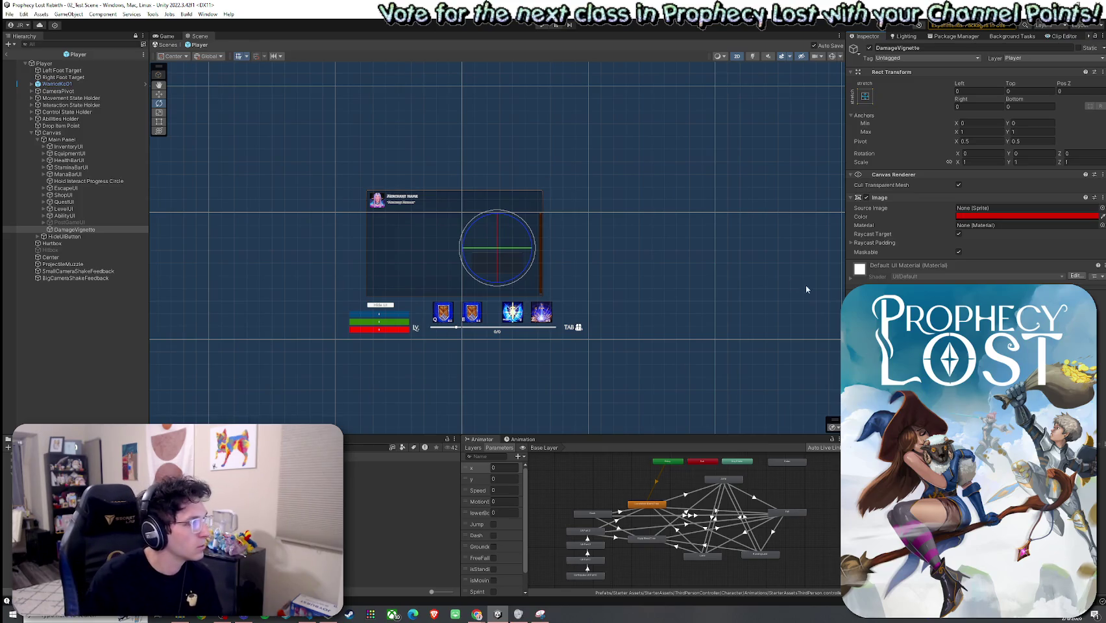
Move DamageVignette to the top of Main Panel and save the Player prefab
left_click_drag(84, 229, 74, 147)
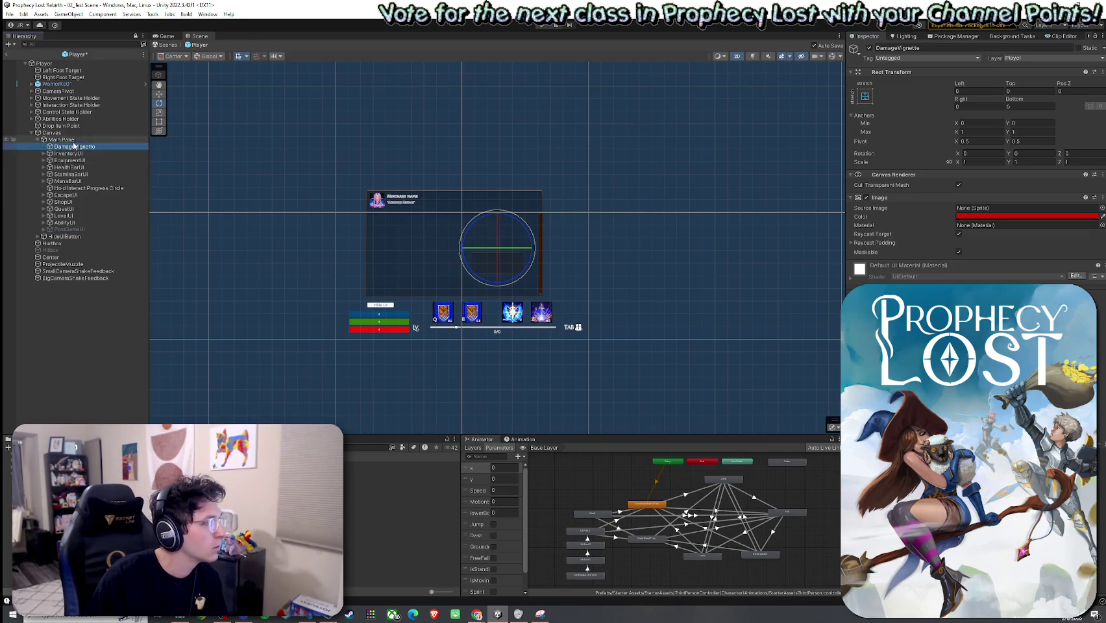
left_click(9, 13)
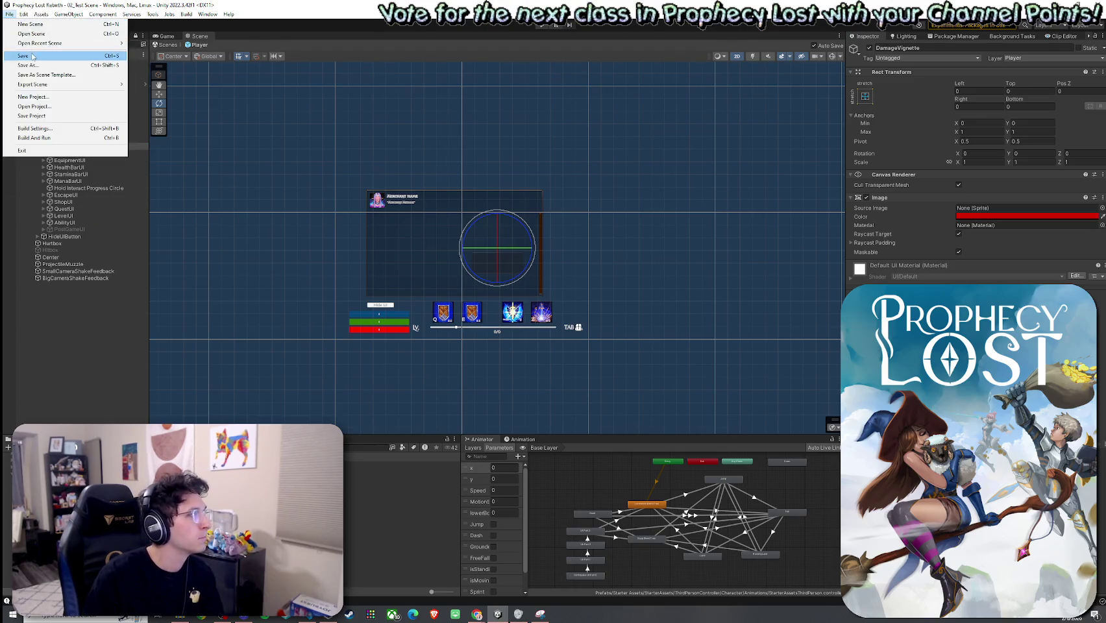
left_click(32, 56)
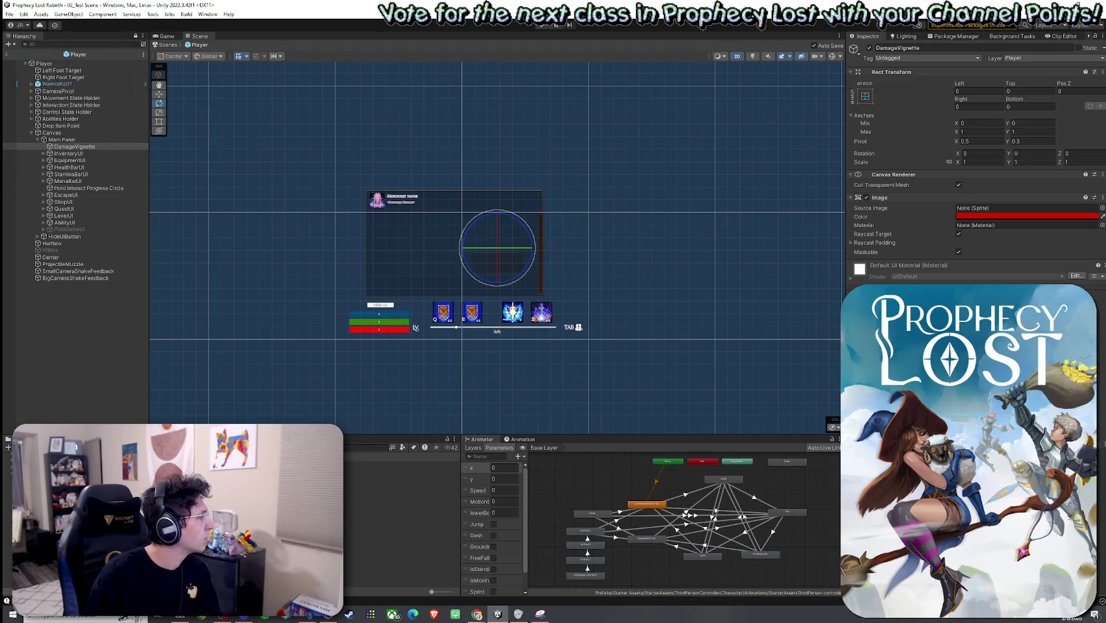
Move DamageVignette back below PostGameUI as Main Panel's last child
mouse_move(70, 148)
left_mouse_down()
mouse_move(92, 188)
mouse_move(82, 235)
left_mouse_up()
left_click(74, 302)
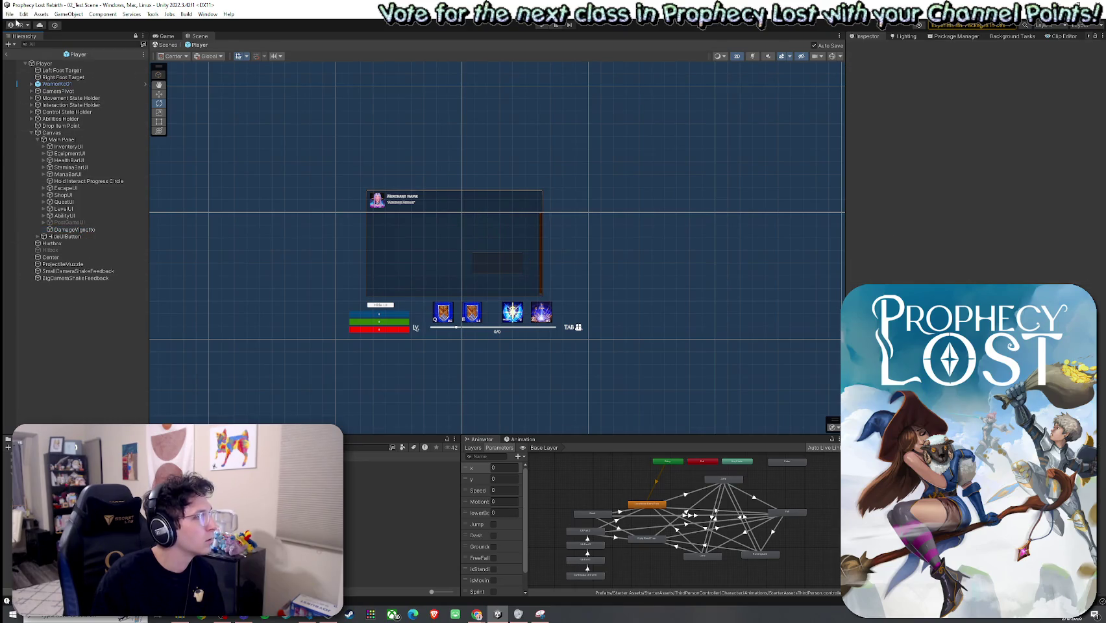
left_click(75, 229)
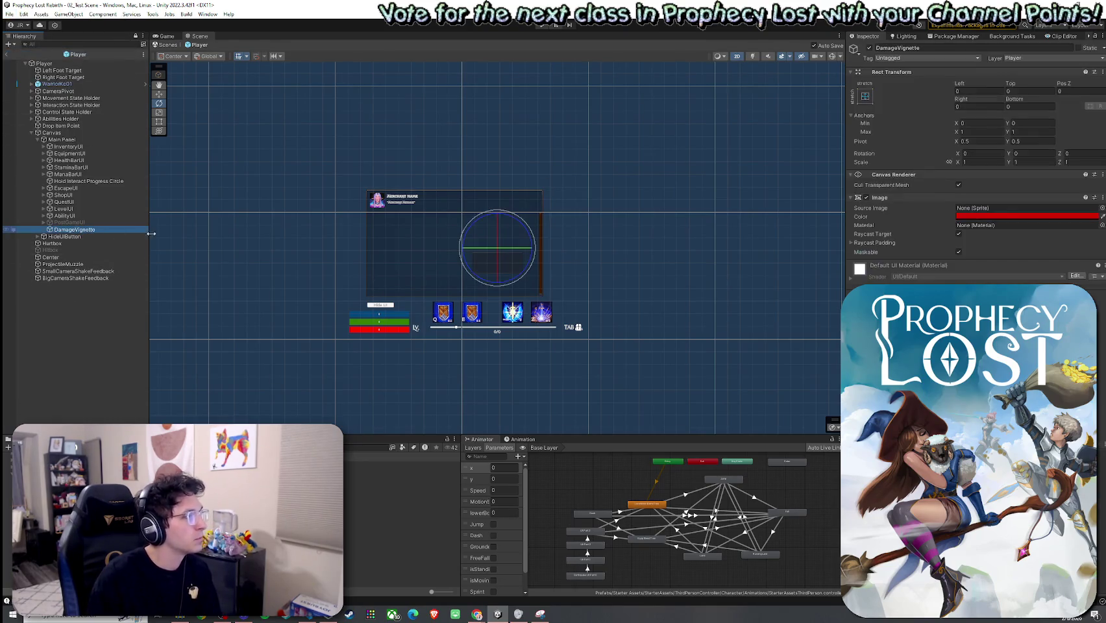
left_click(975, 217)
Drag the vignette's alpha up and back to zero, then save the Player prefab
mouse_move(983, 393)
left_mouse_down()
mouse_move(1051, 393)
mouse_move(983, 393)
left_mouse_up()
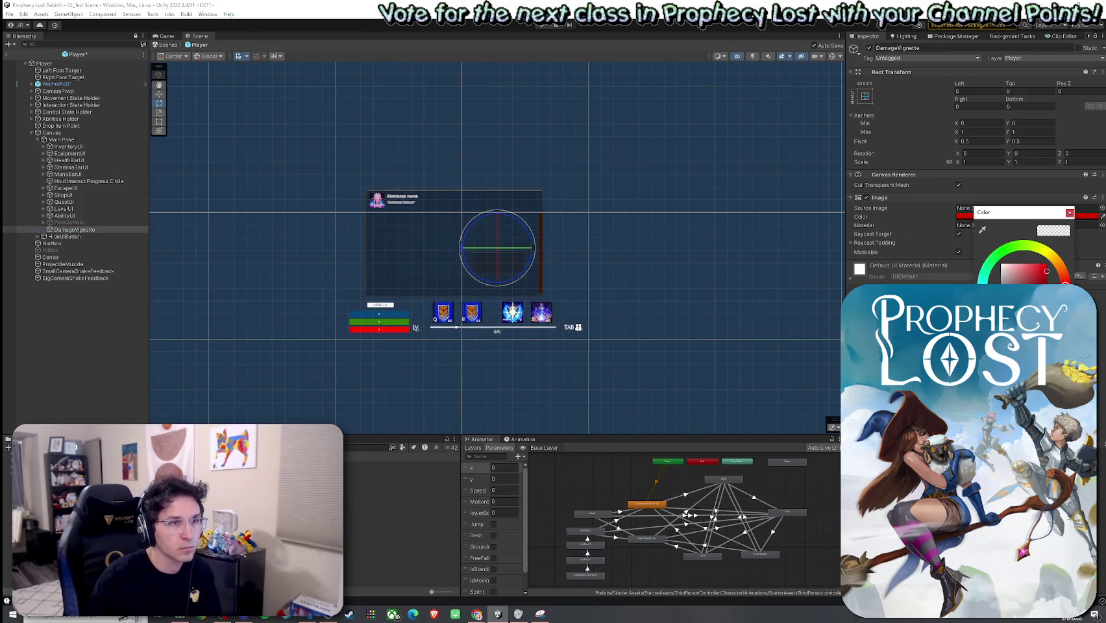
left_click(1069, 213)
left_click(9, 14)
left_click(29, 57)
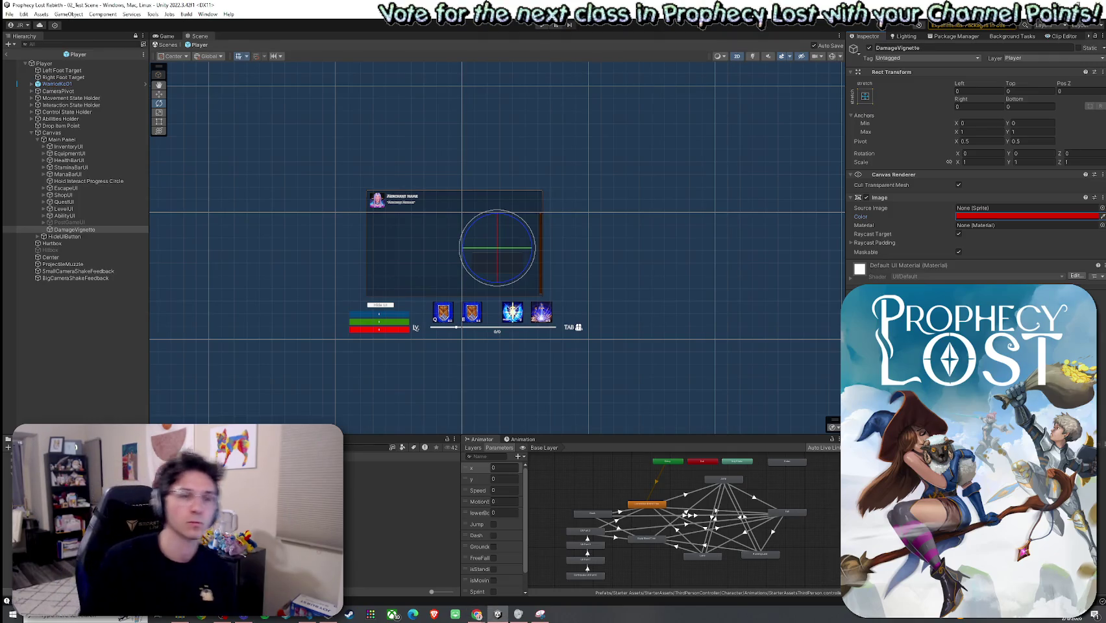
left_click(955, 36)
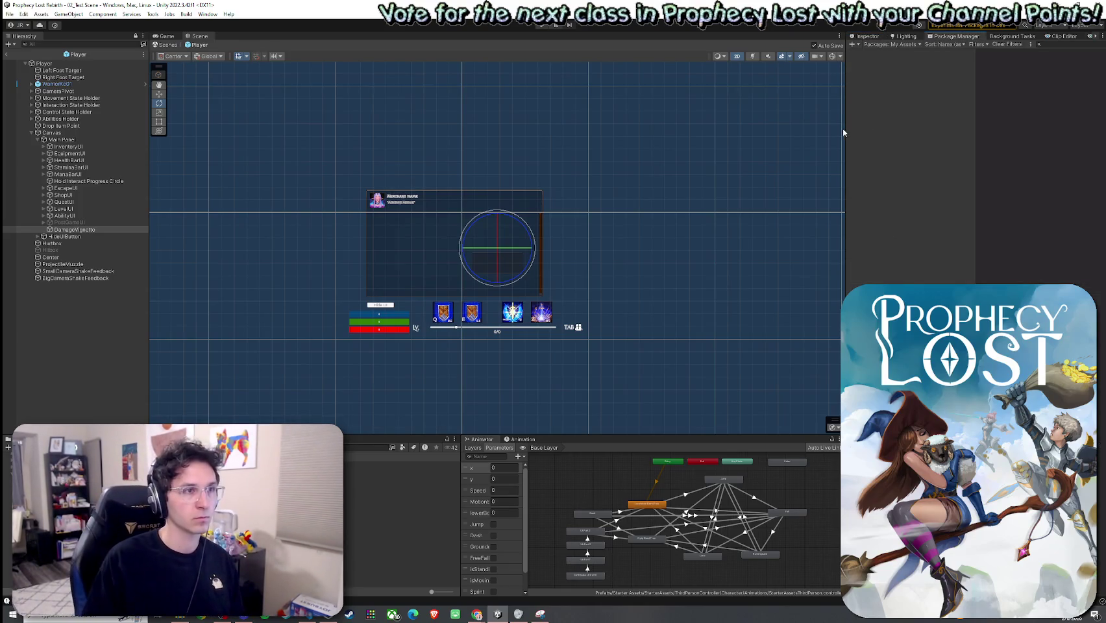
Widen the Package Manager list and search the packages for 'ign'
left_click_drag(845, 133, 723, 136)
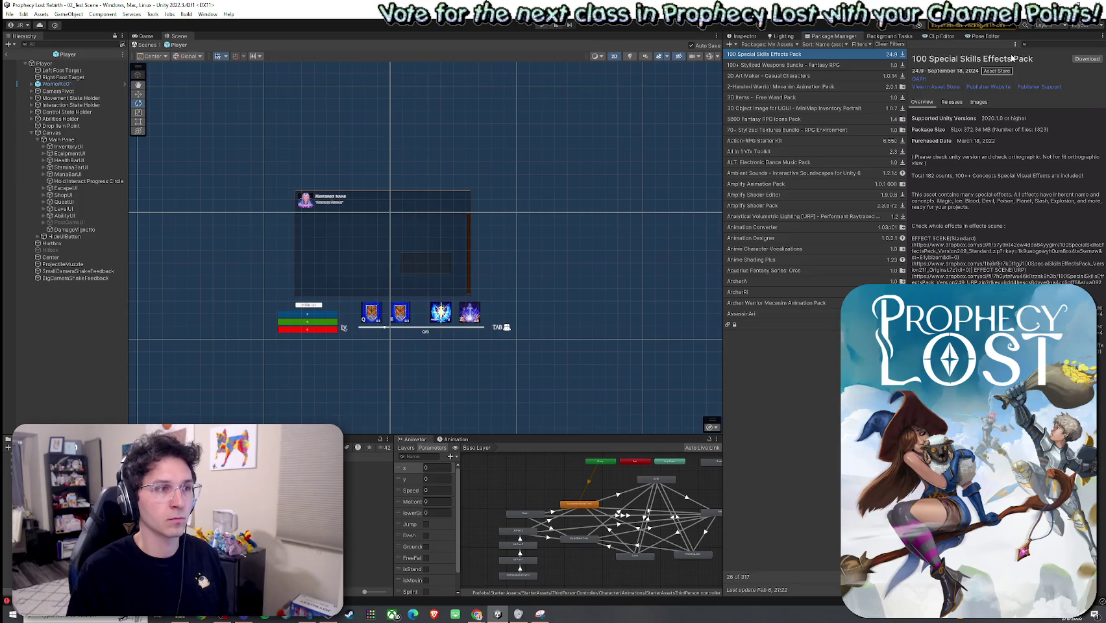
left_click(769, 44)
left_click(1027, 45)
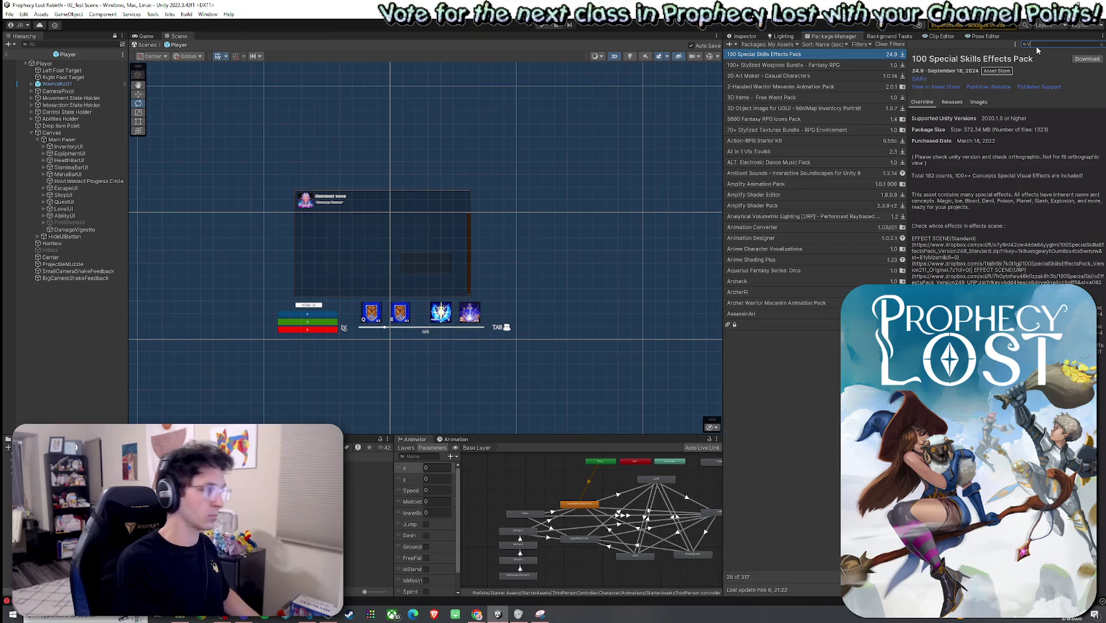
type("ign")
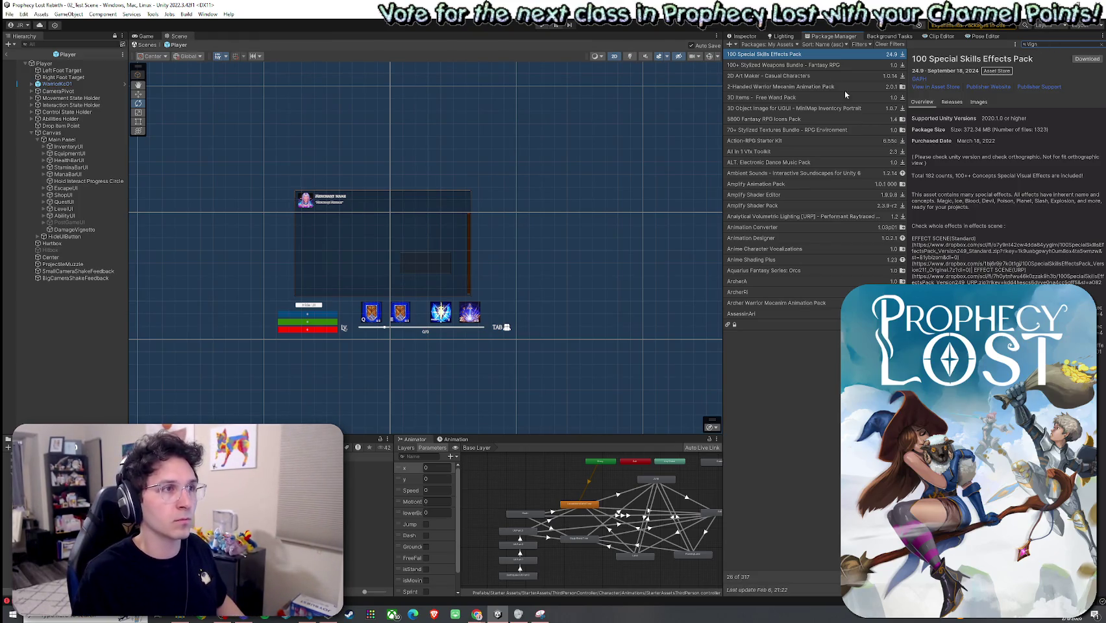
left_click(743, 35)
left_click(811, 35)
Set the package source back to My Assets and search for 'v'
left_click(797, 44)
left_click(772, 76)
left_click(779, 44)
left_click(766, 64)
left_click(769, 44)
left_click(772, 75)
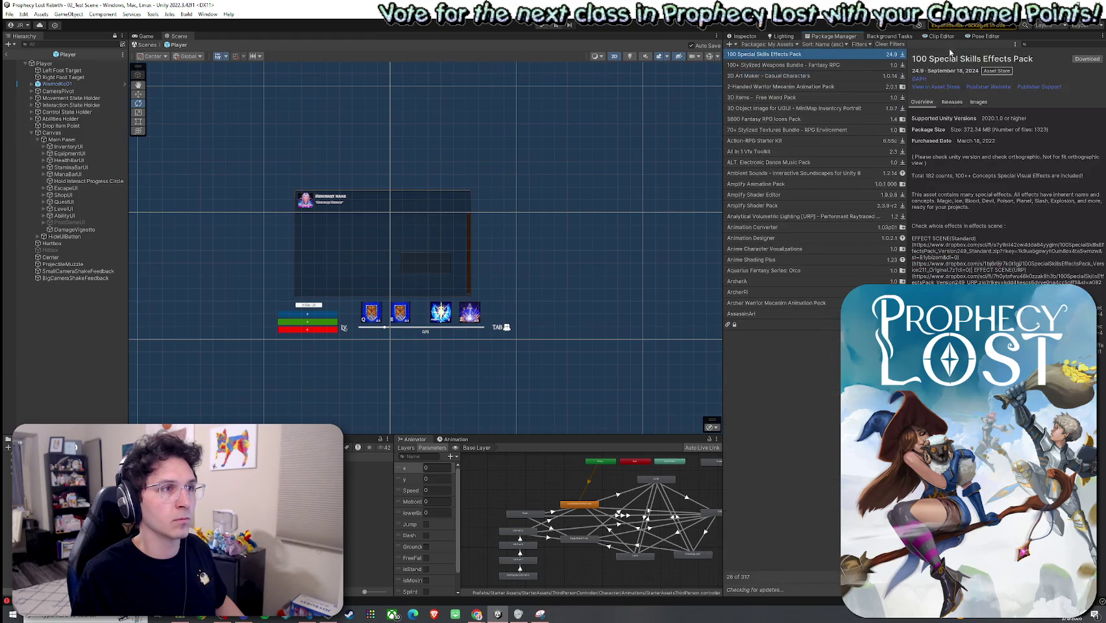
type("v")
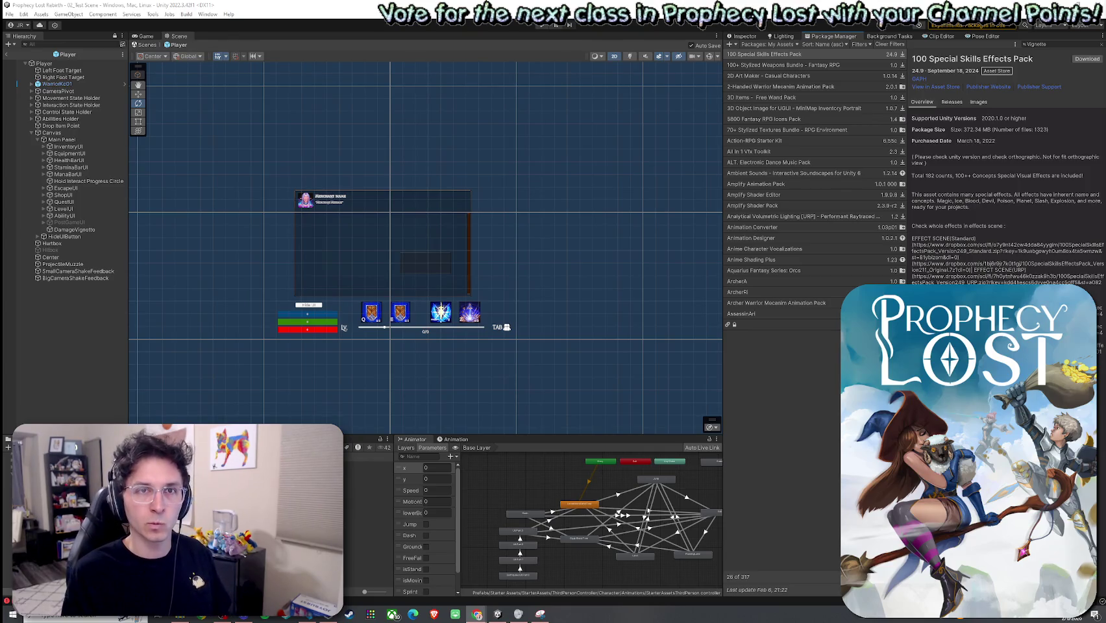
View the AssassinAri package details, then deselect it
key("alt+Tab")
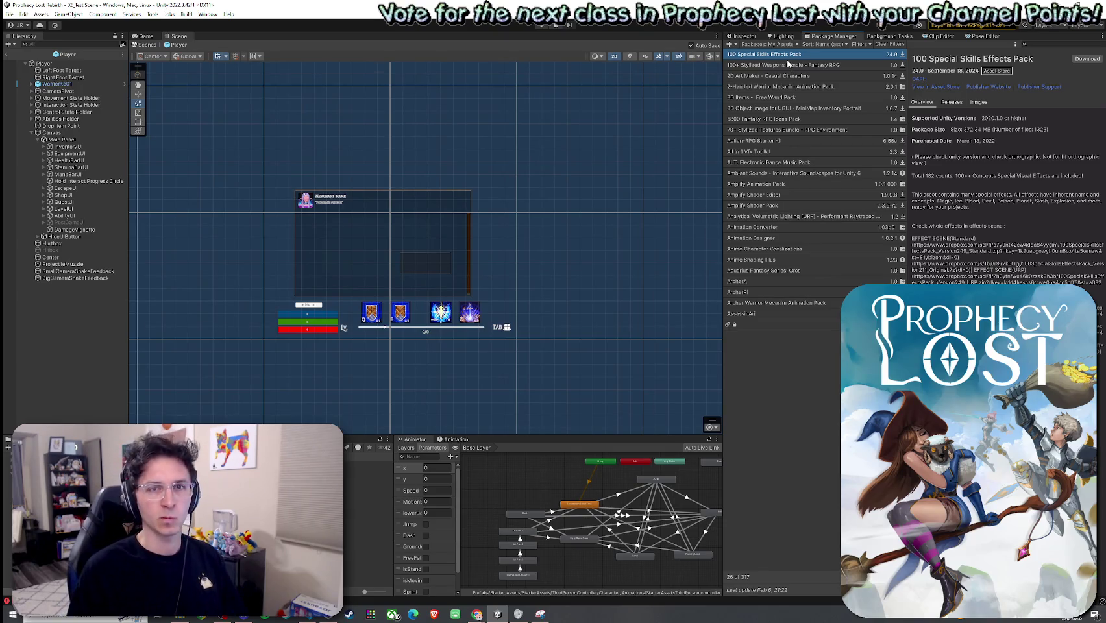
left_click(730, 326)
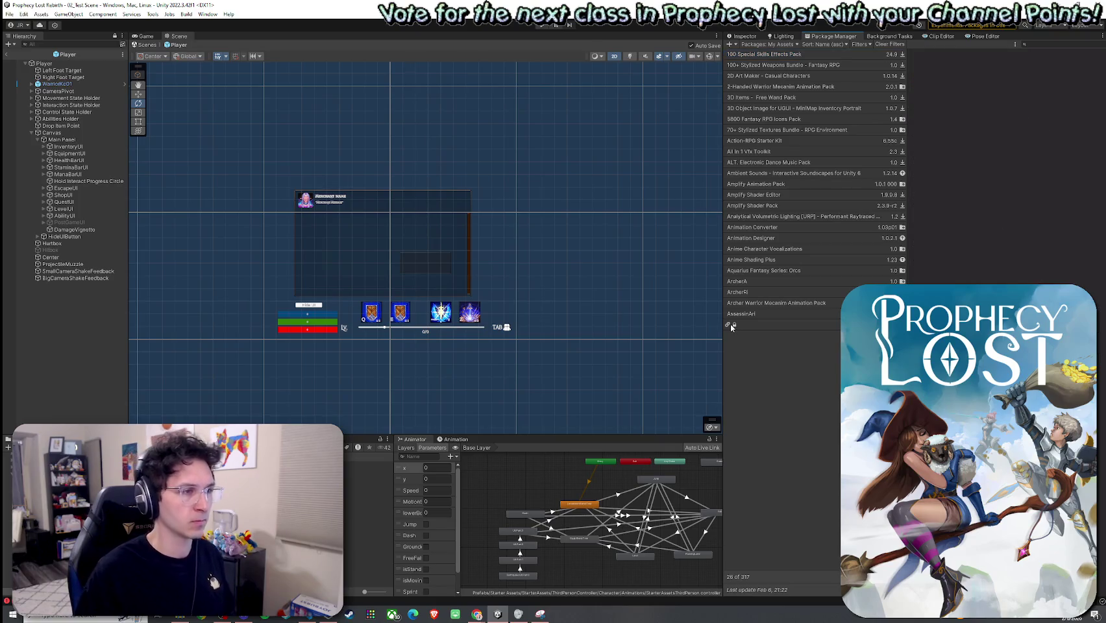
left_click(736, 315)
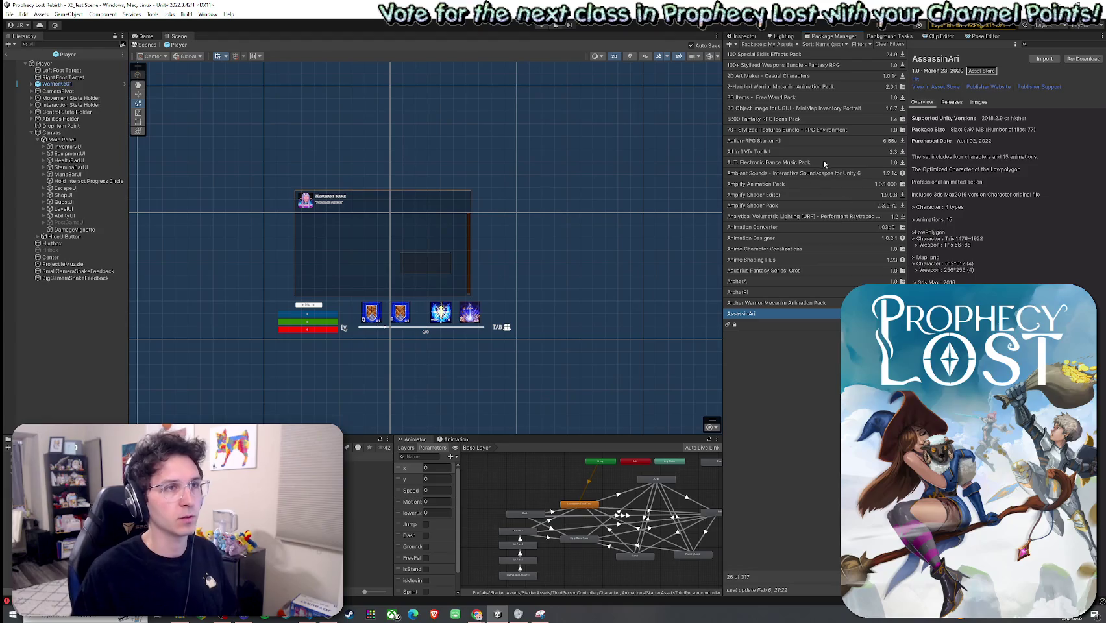
left_click(727, 328)
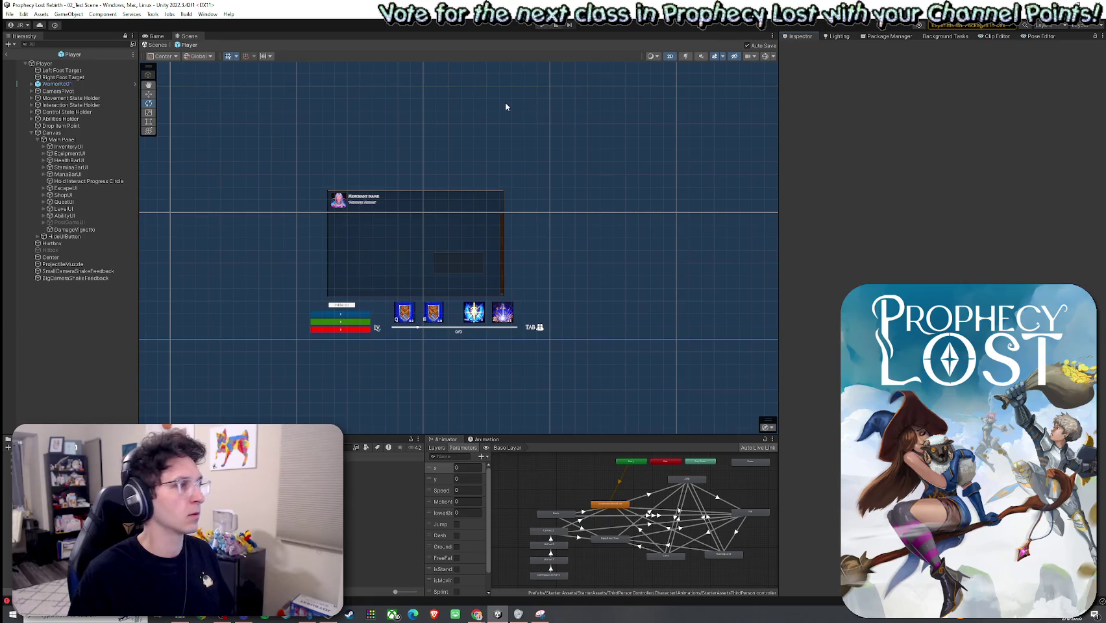
left_click(5, 54)
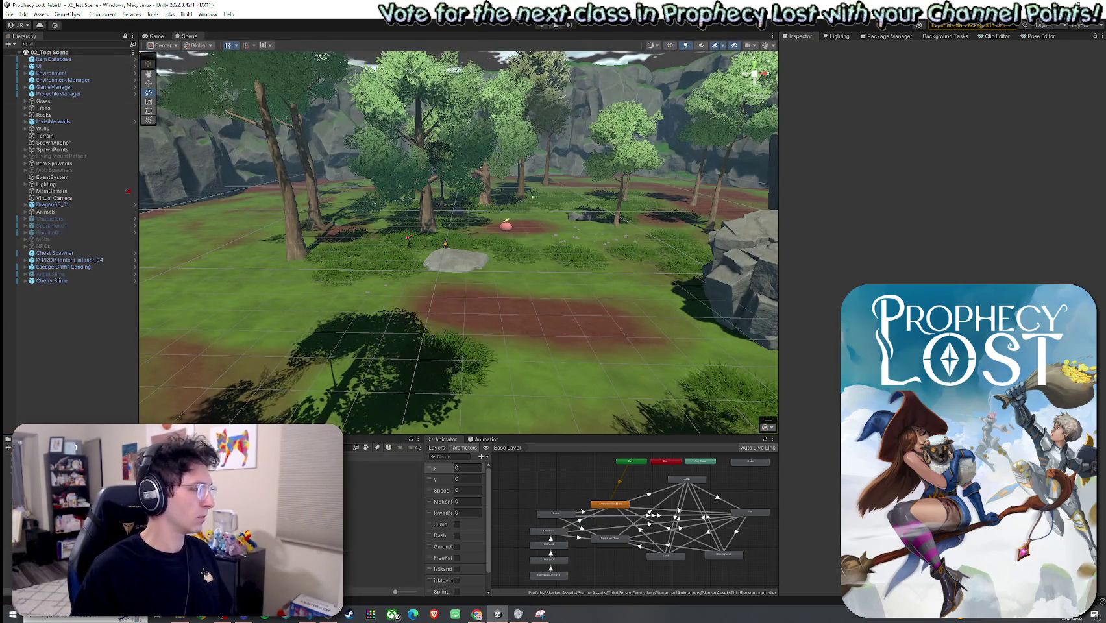
left_click(891, 36)
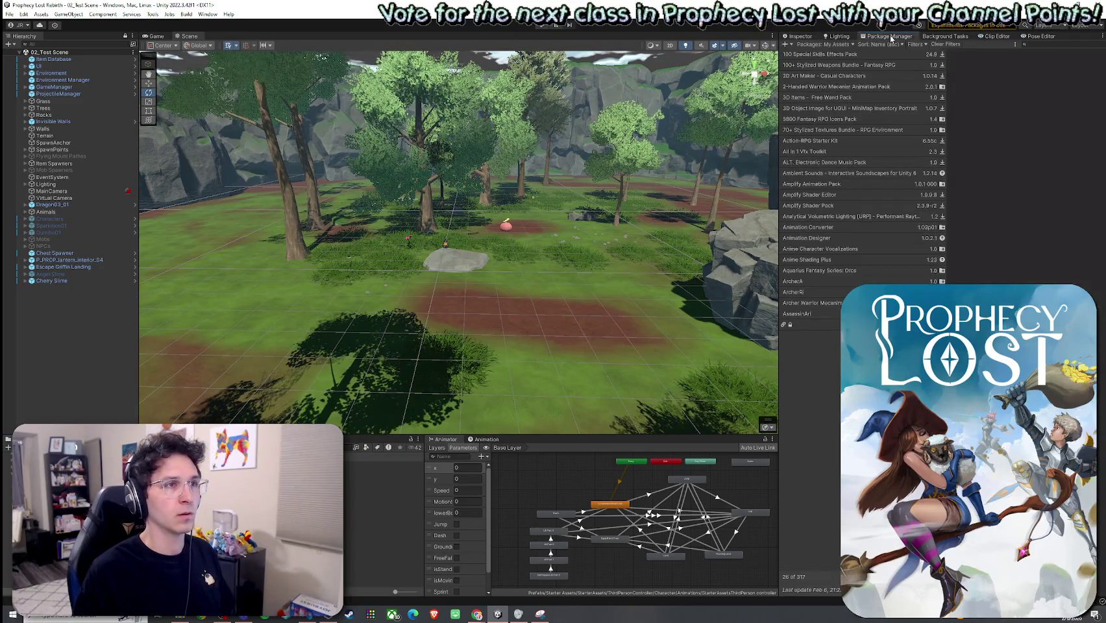
left_click(843, 46)
left_click(821, 76)
left_click(824, 44)
left_click(821, 76)
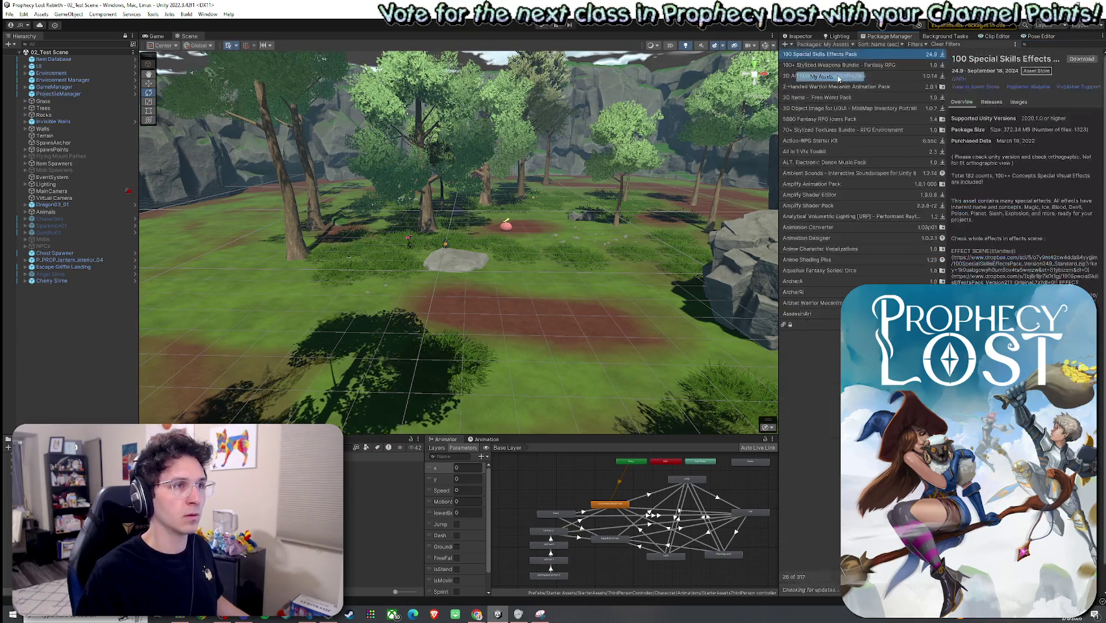
left_click(1038, 45)
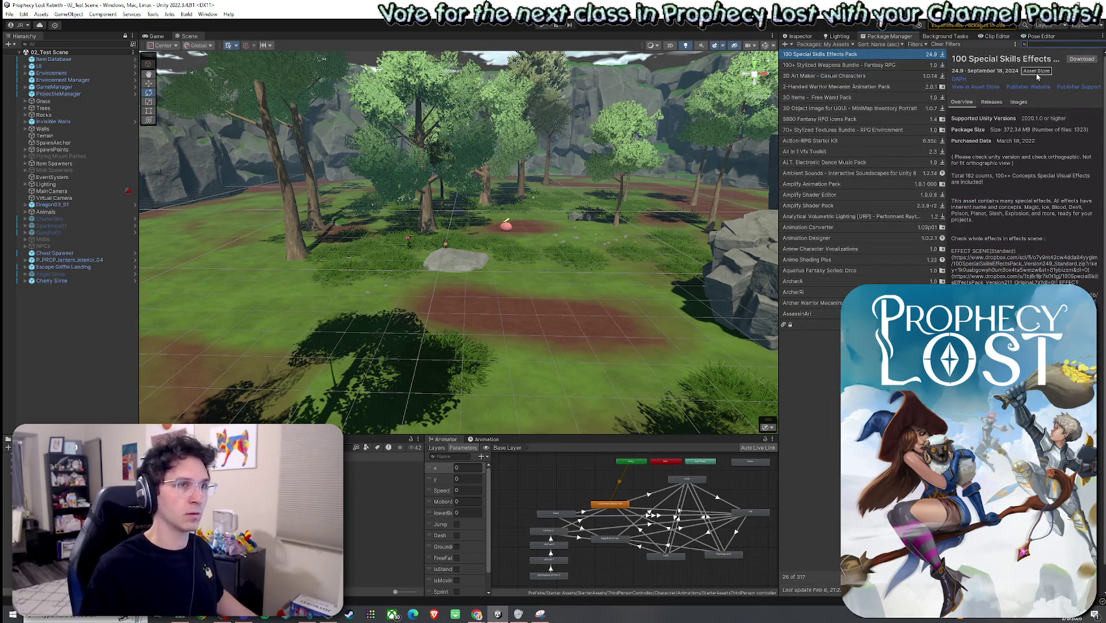
type("Vignette")
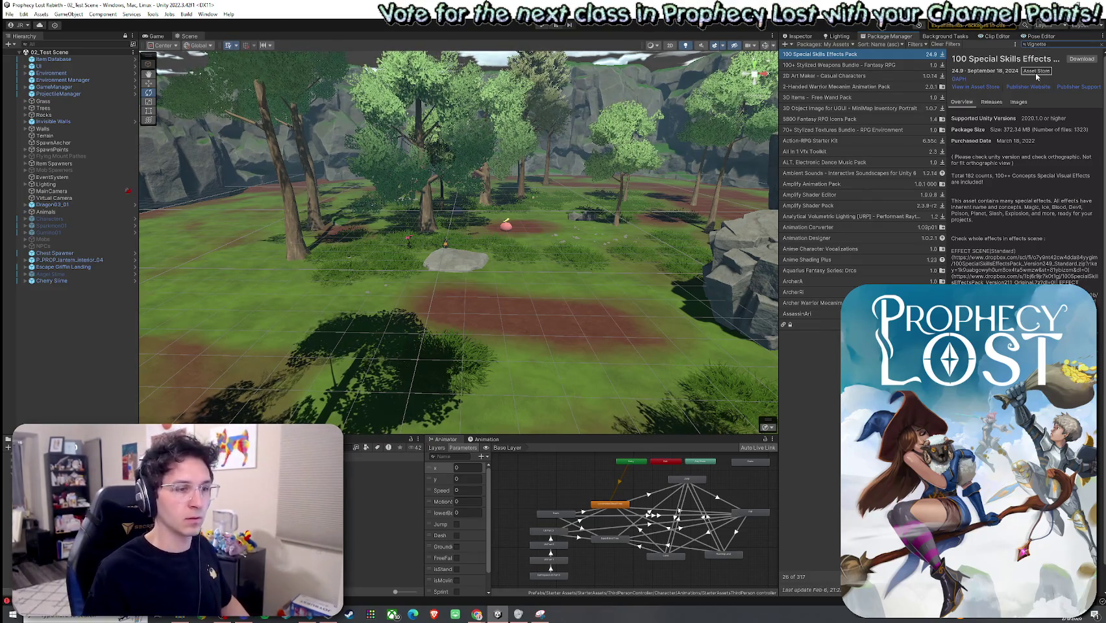
left_click(824, 592)
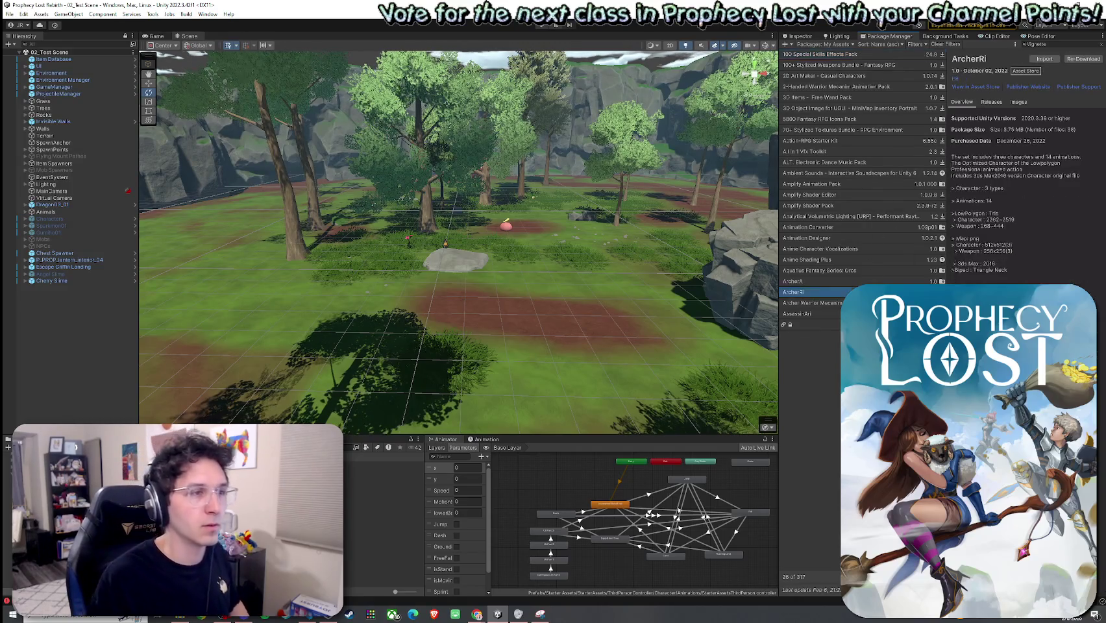
left_click(838, 64)
key("Down")
key("Down")
key("Down")
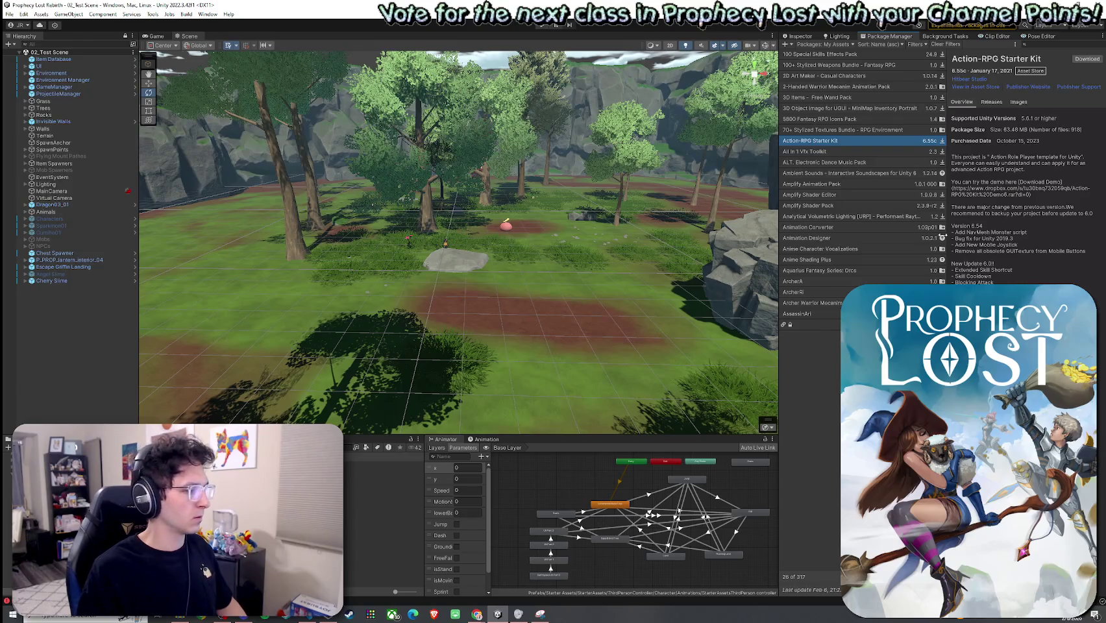
key("ctrl+shift+c")
left_click(383, 547)
left_click(8, 447)
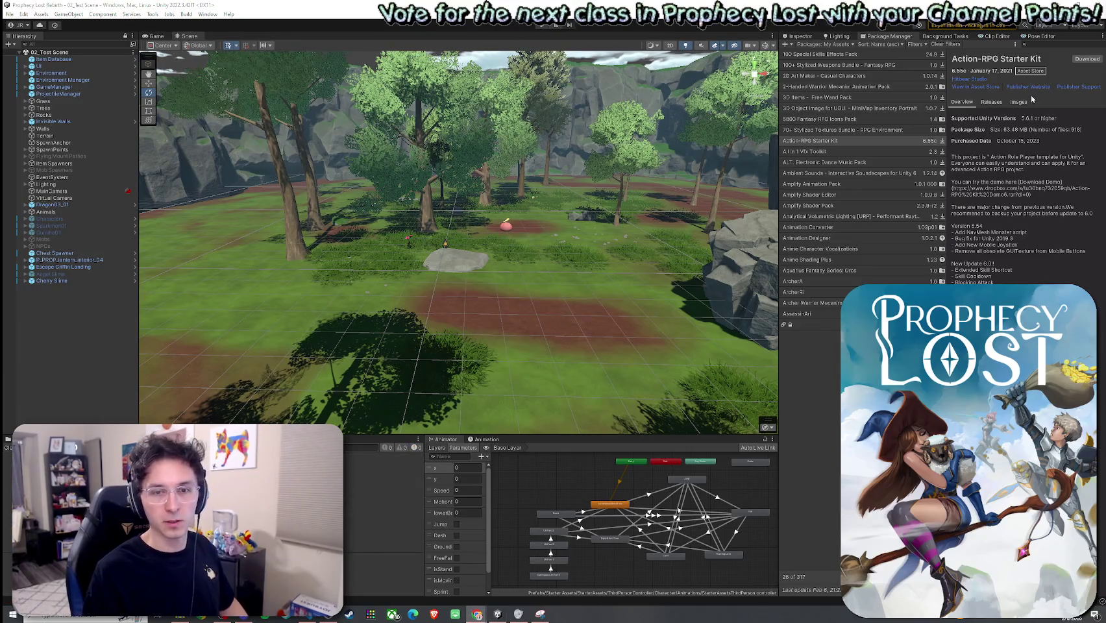
left_click(10, 13)
left_click(70, 54)
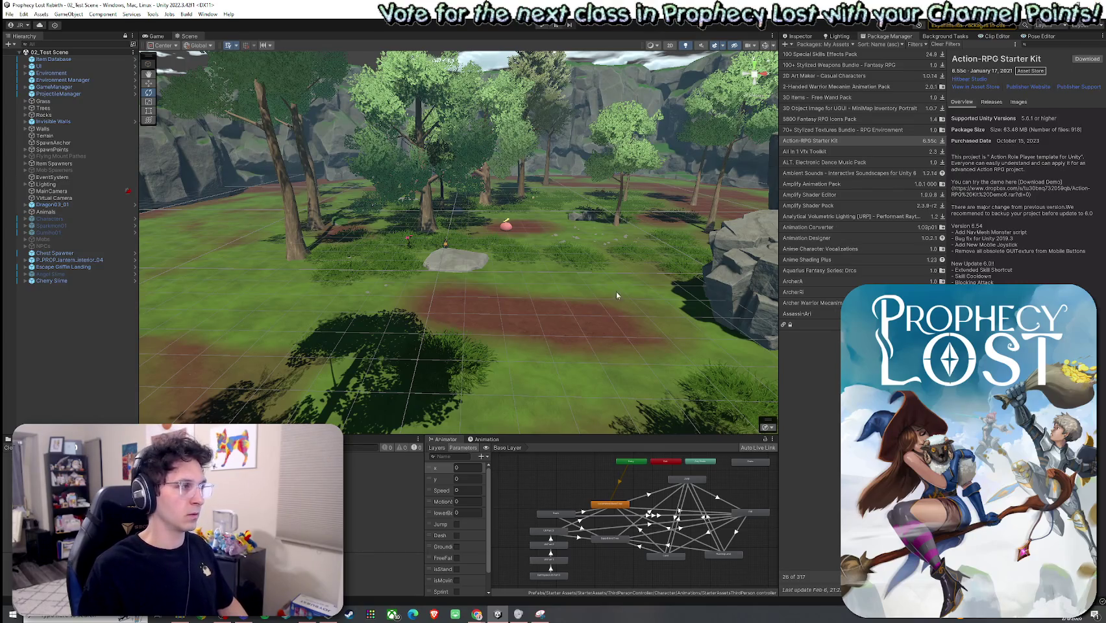
key("alt+F4")
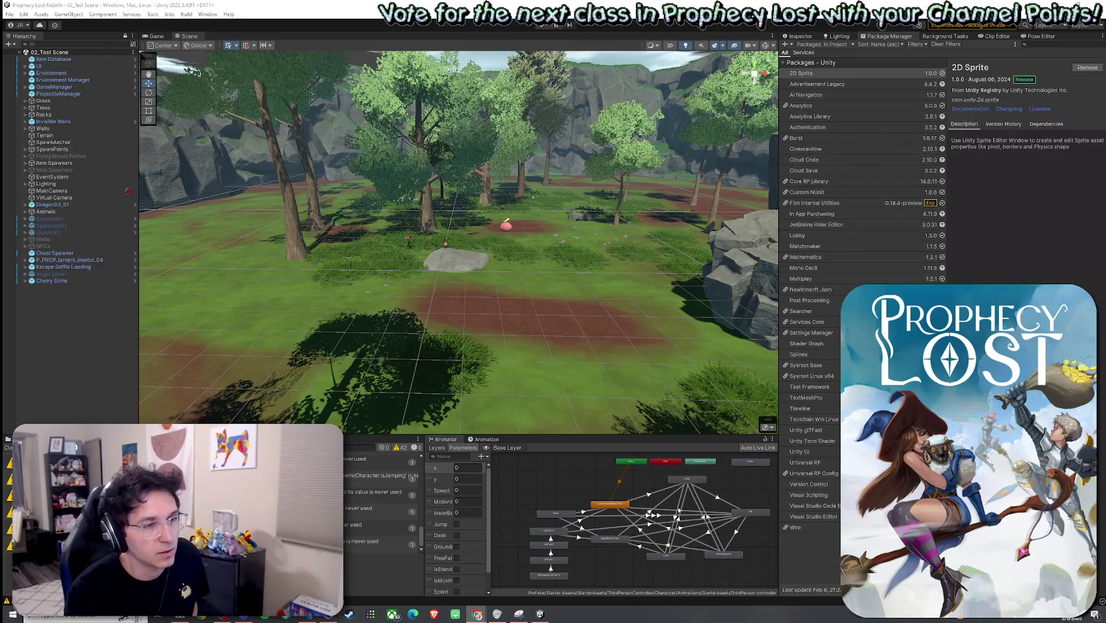
Filter the Package Manager to My Assets and search for 'Vignette'
left_click(833, 44)
left_click(819, 65)
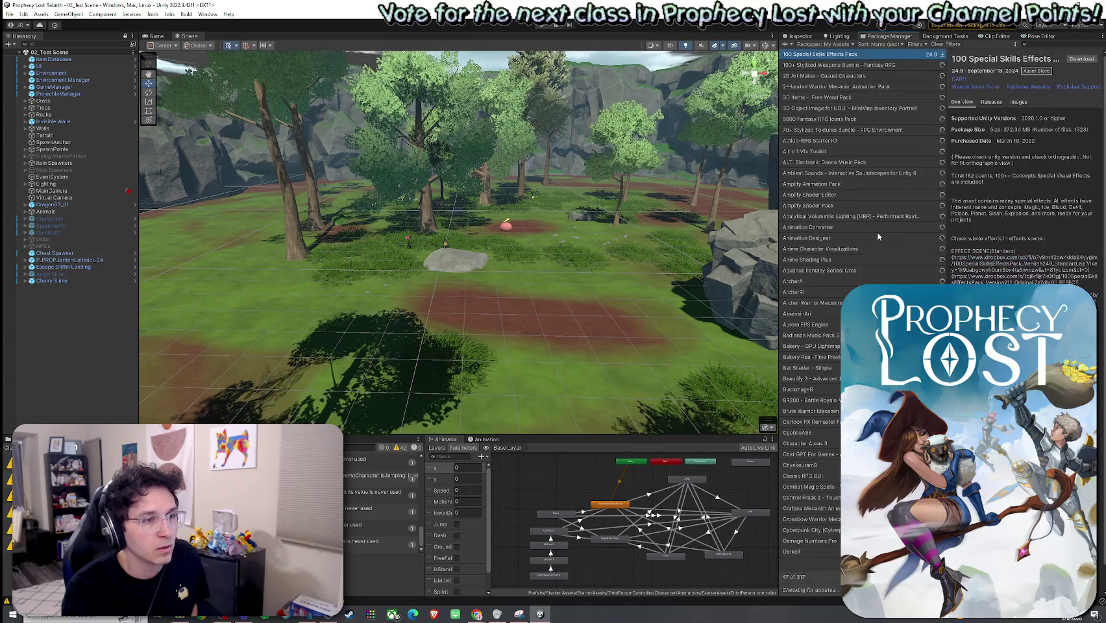
left_click(1041, 45)
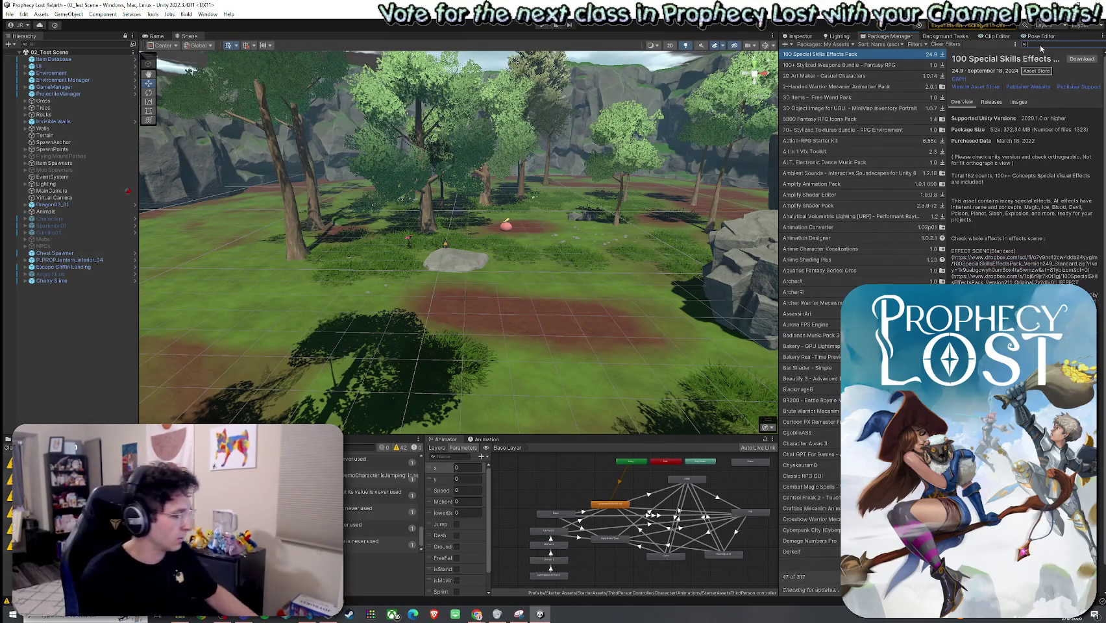
type("Vignette")
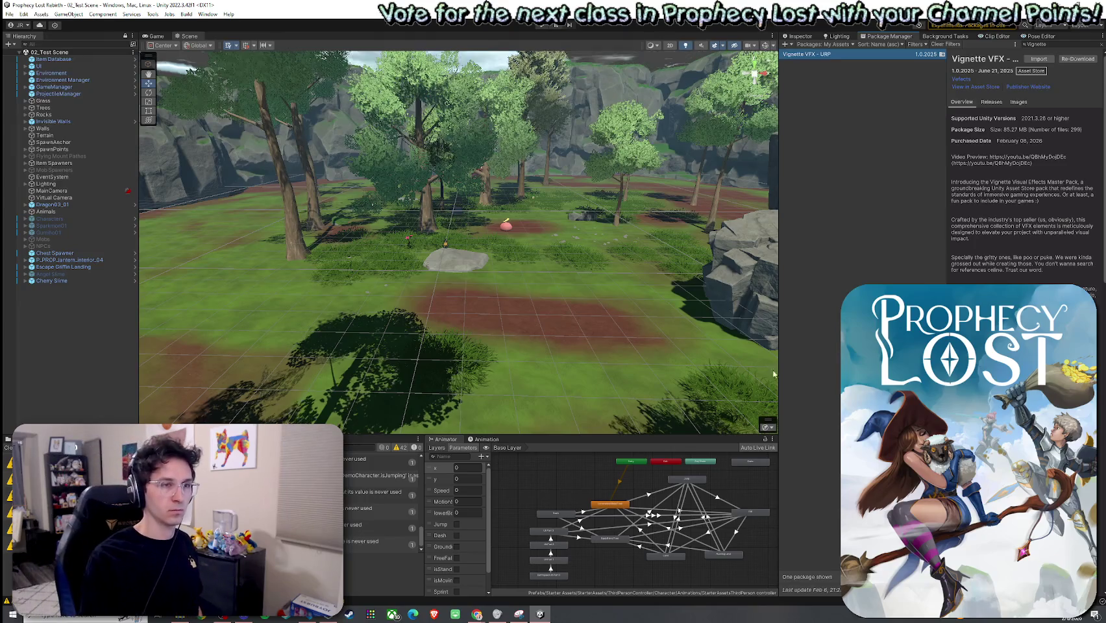
Scroll through the Vignette VFX - URP description, then start its import
scroll(1026, 324, "down", 3)
scroll(1025, 168, "down", 3)
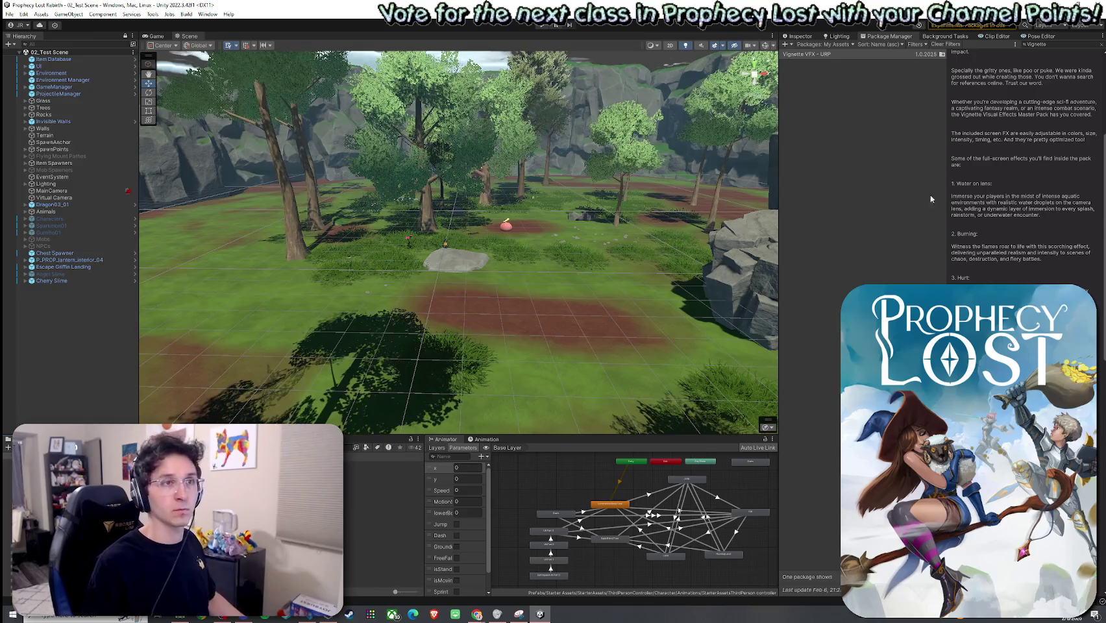
scroll(1010, 226, "up", 5)
left_click(1010, 227)
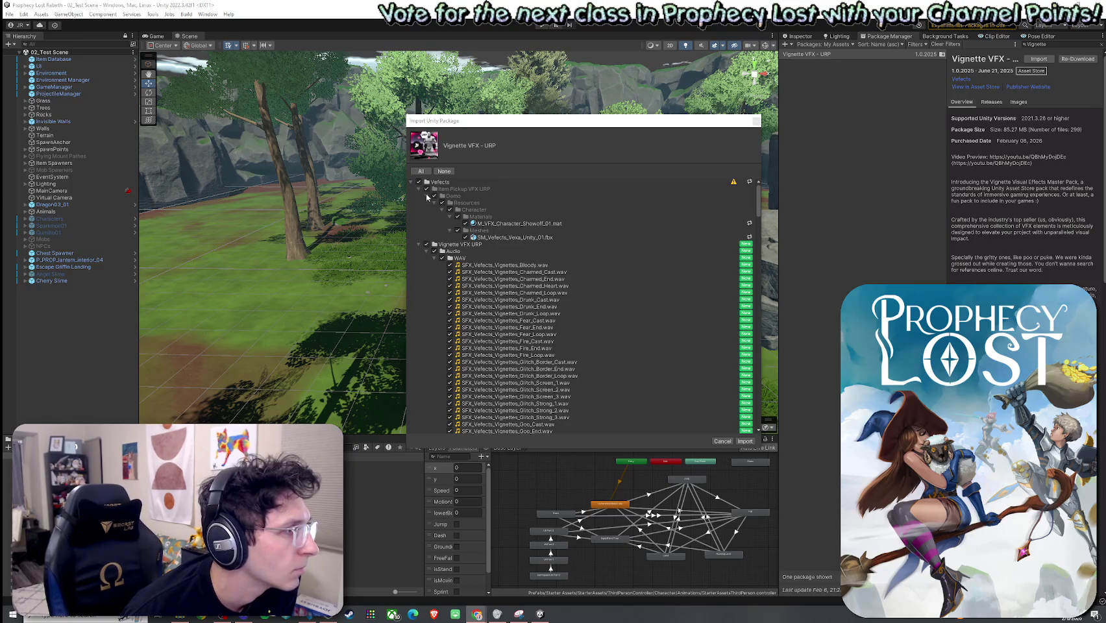
Collapse the WAV, Audio, Demo and Vignette VFX URP folders, then import all package files
left_click(422, 192)
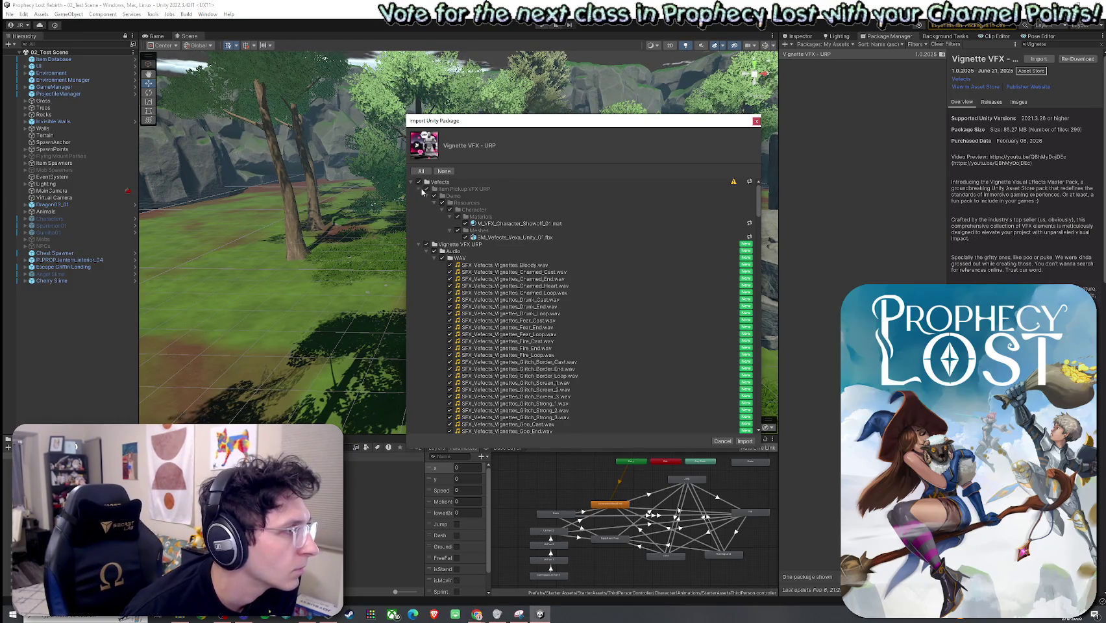
left_click(420, 189)
left_click(419, 195)
left_click(419, 196)
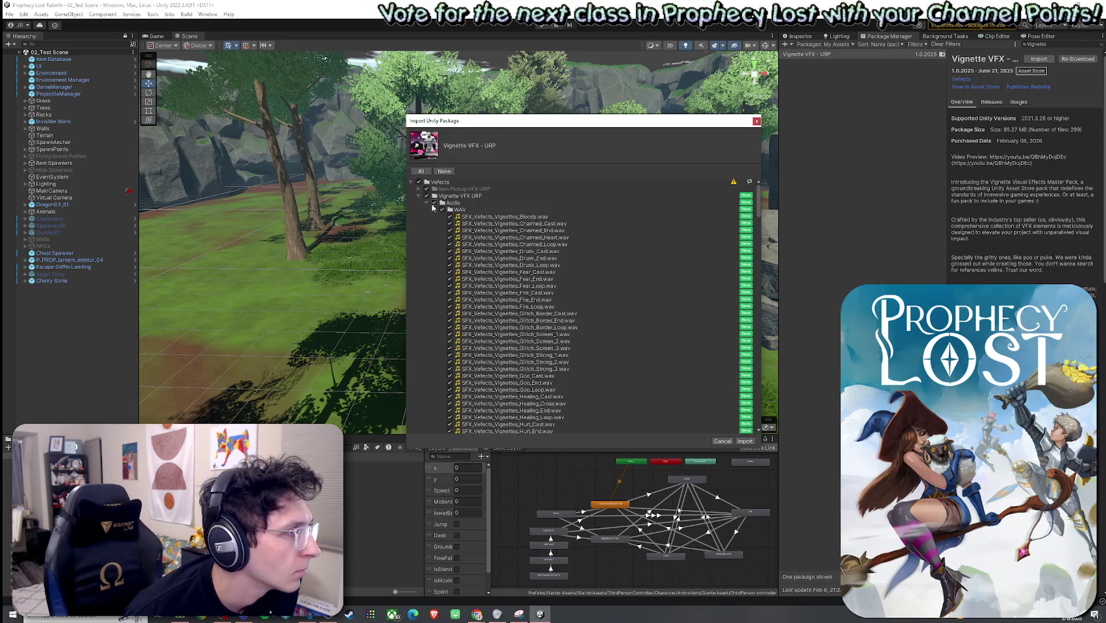
left_click(434, 209)
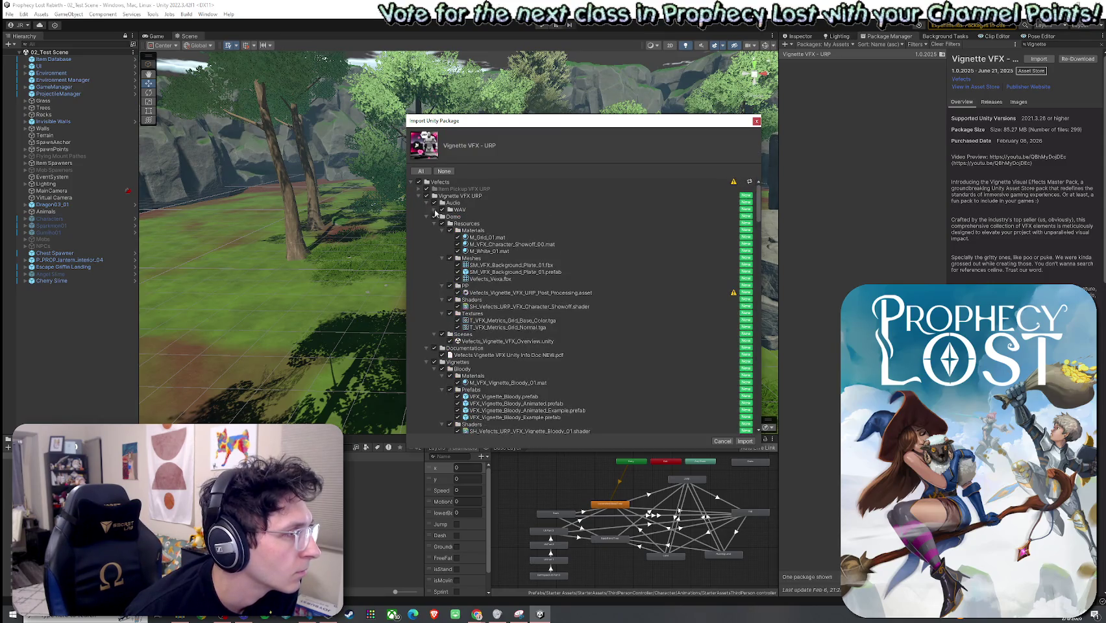
left_click(435, 211)
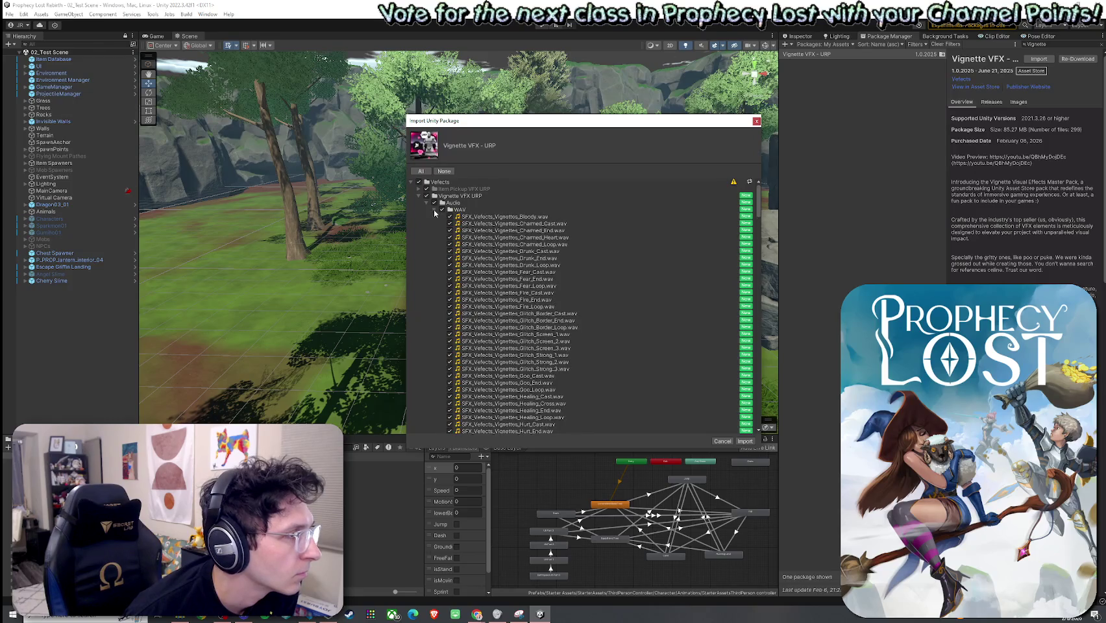
left_click(435, 210)
left_click(427, 203)
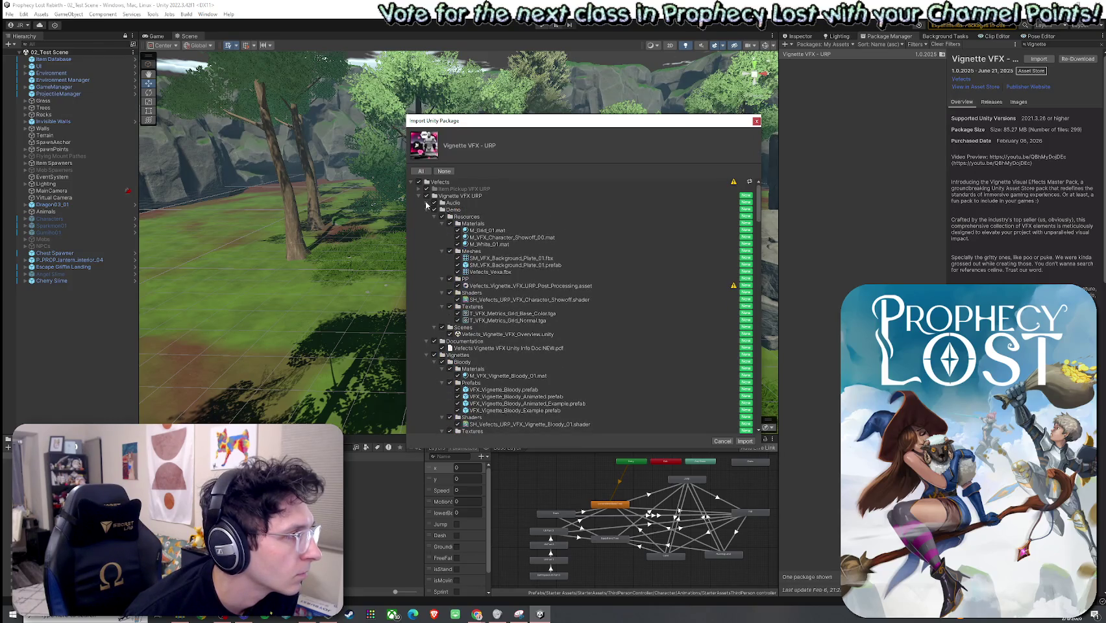
left_click(426, 210)
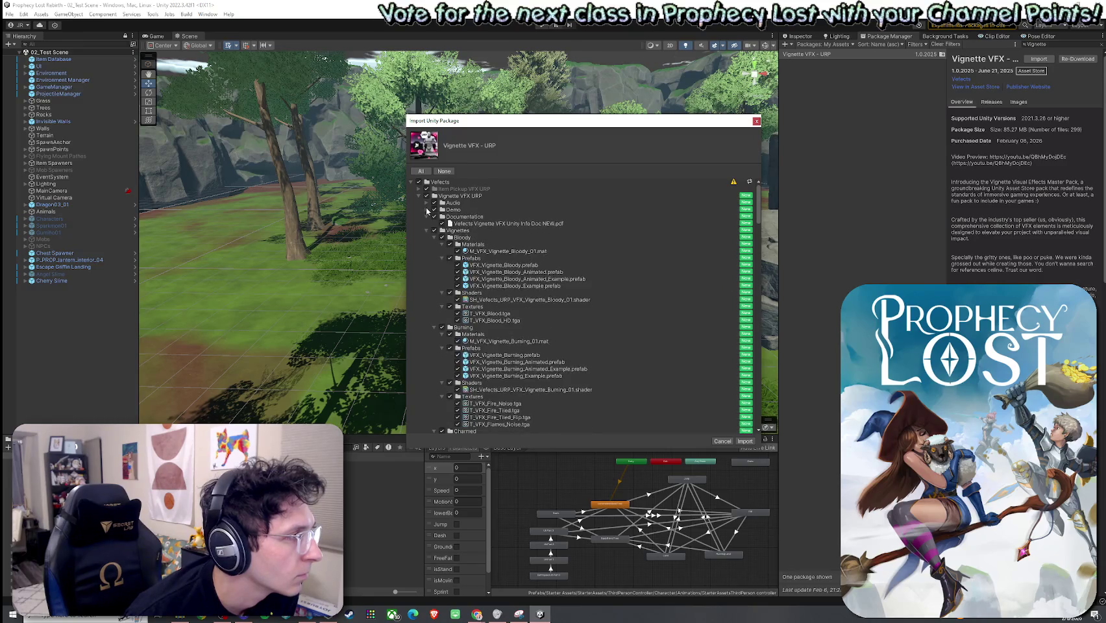
left_click(418, 195)
left_click(744, 440)
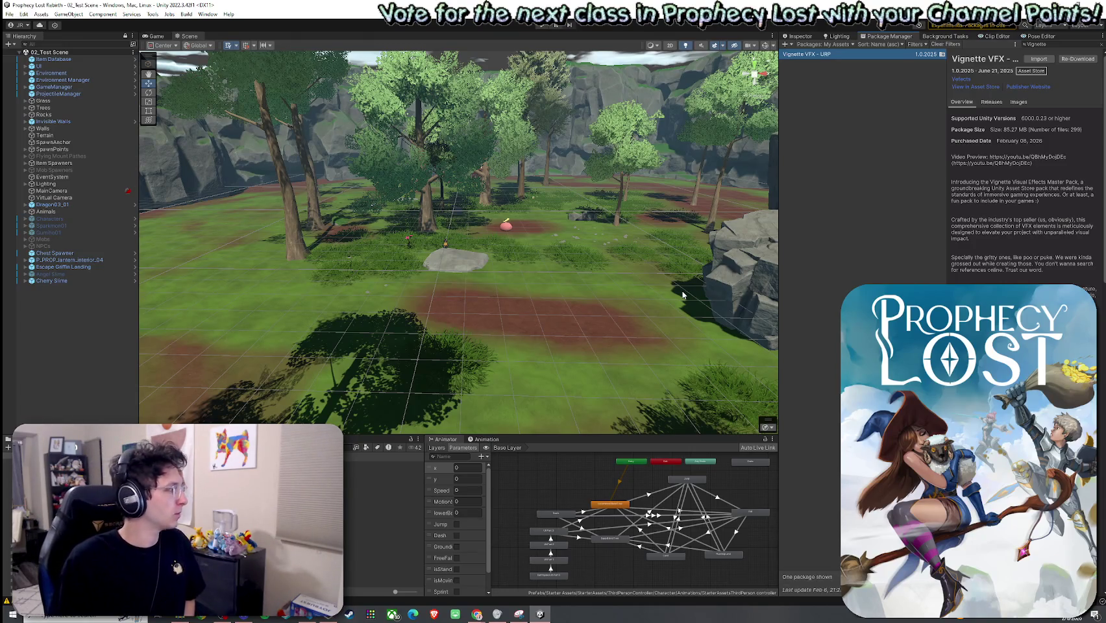
scroll(383, 513, "down", 5)
scroll(383, 512, "down", 8)
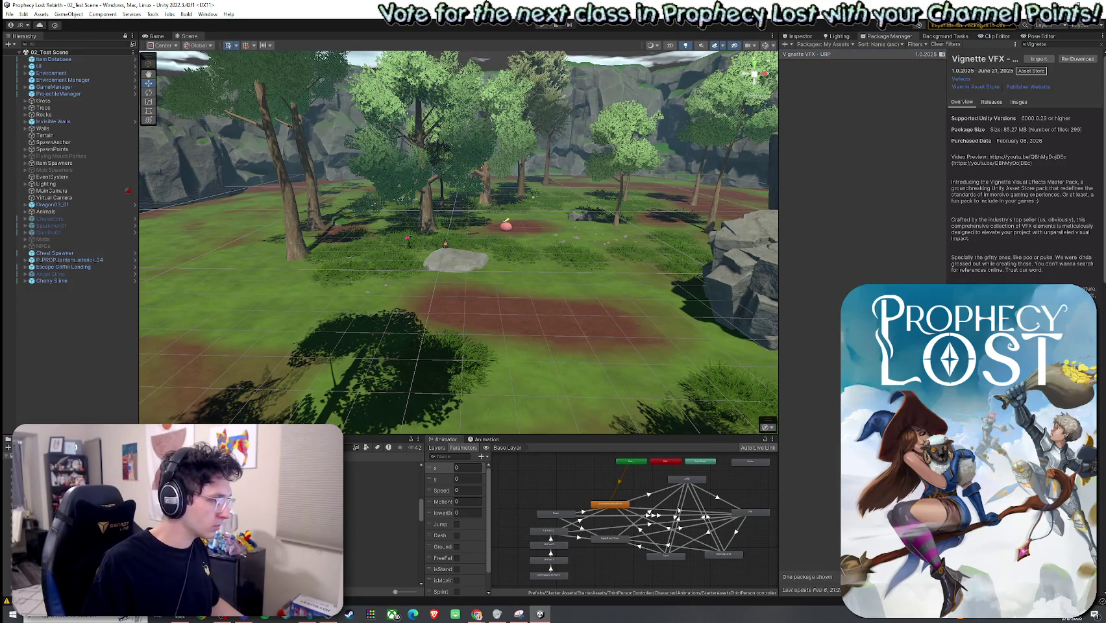
scroll(383, 513, "up", 2)
scroll(383, 513, "up", 6)
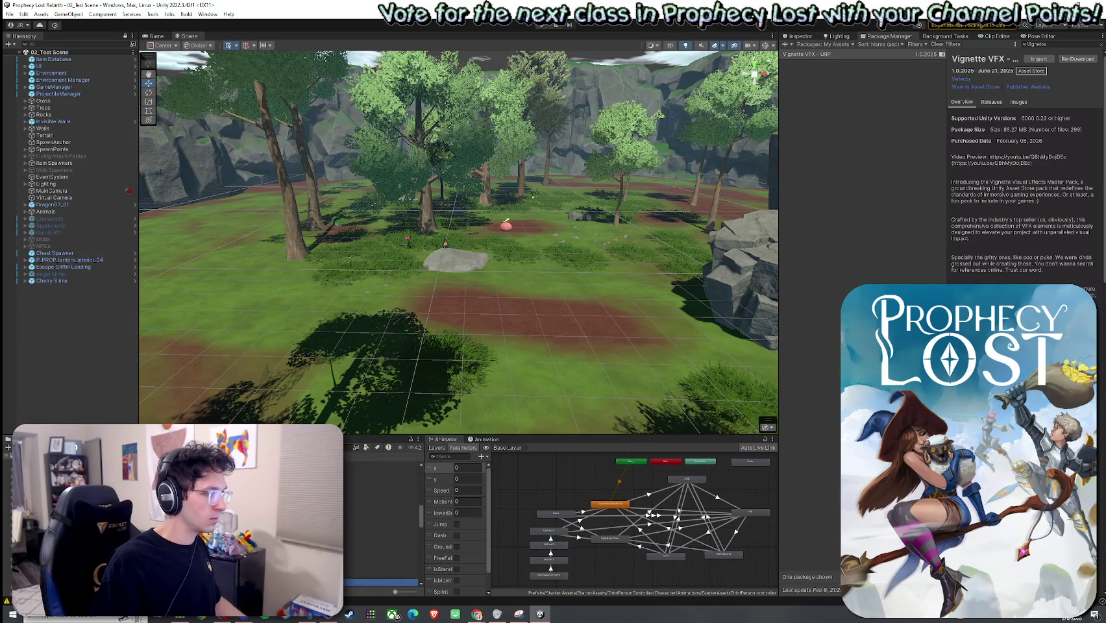
left_click(380, 524)
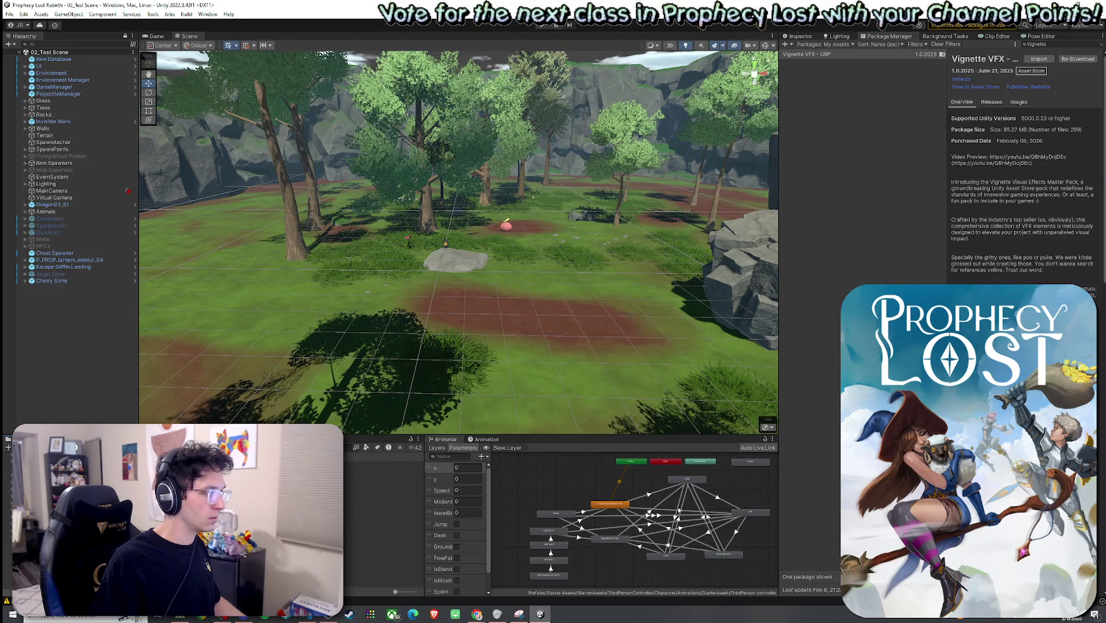
left_click(383, 491)
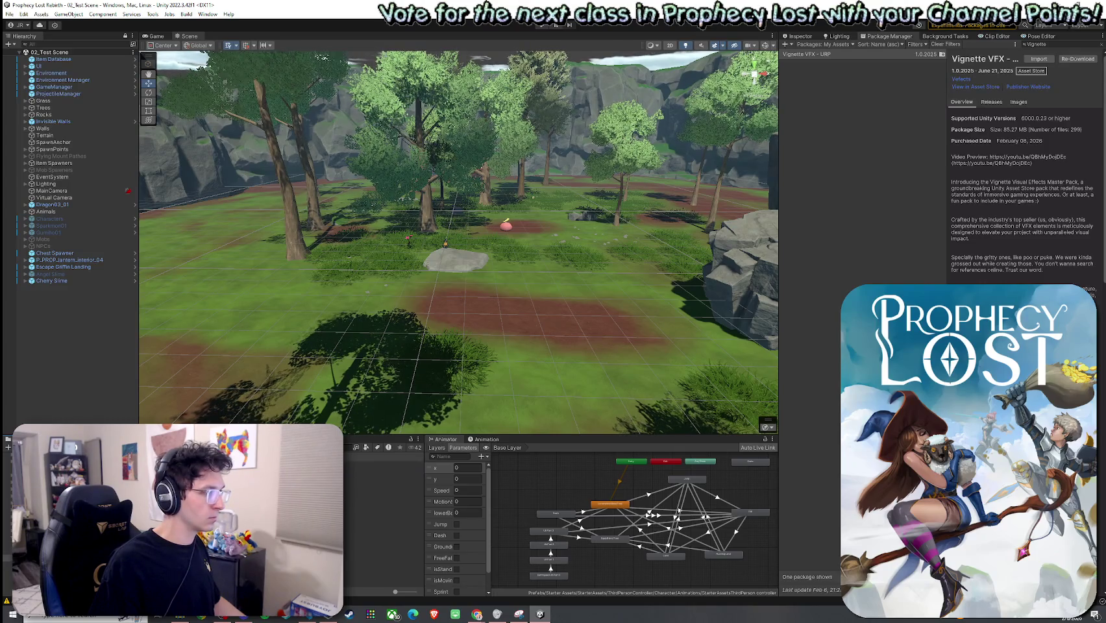
left_click(383, 464)
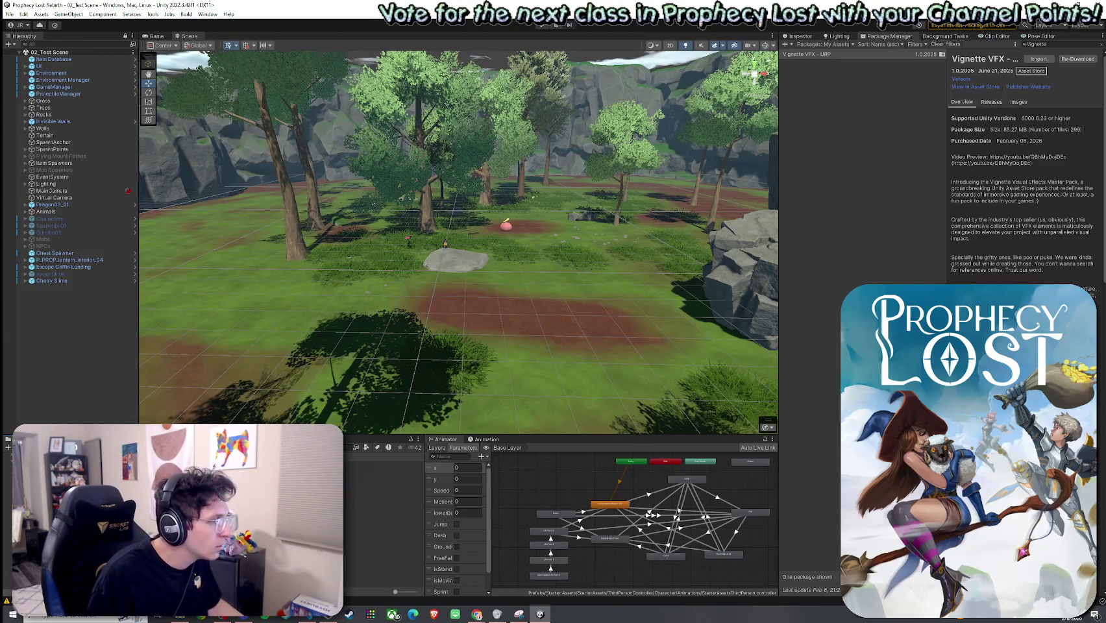
left_click(383, 465)
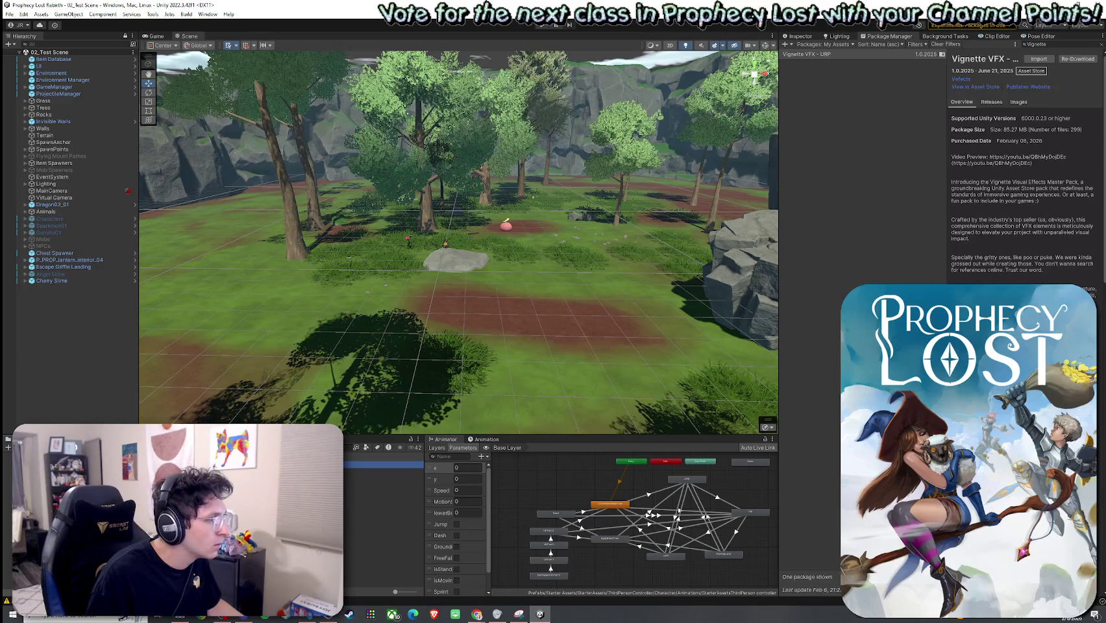
double_click(383, 466)
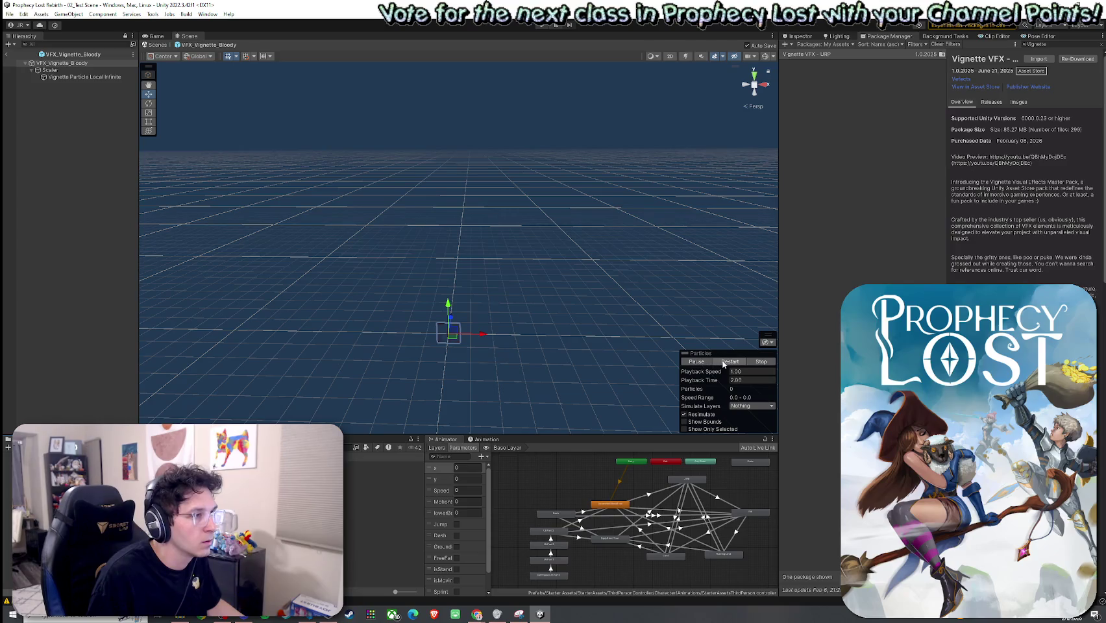
Frame and replay the animated vignette particle effect preview
double_click(81, 77)
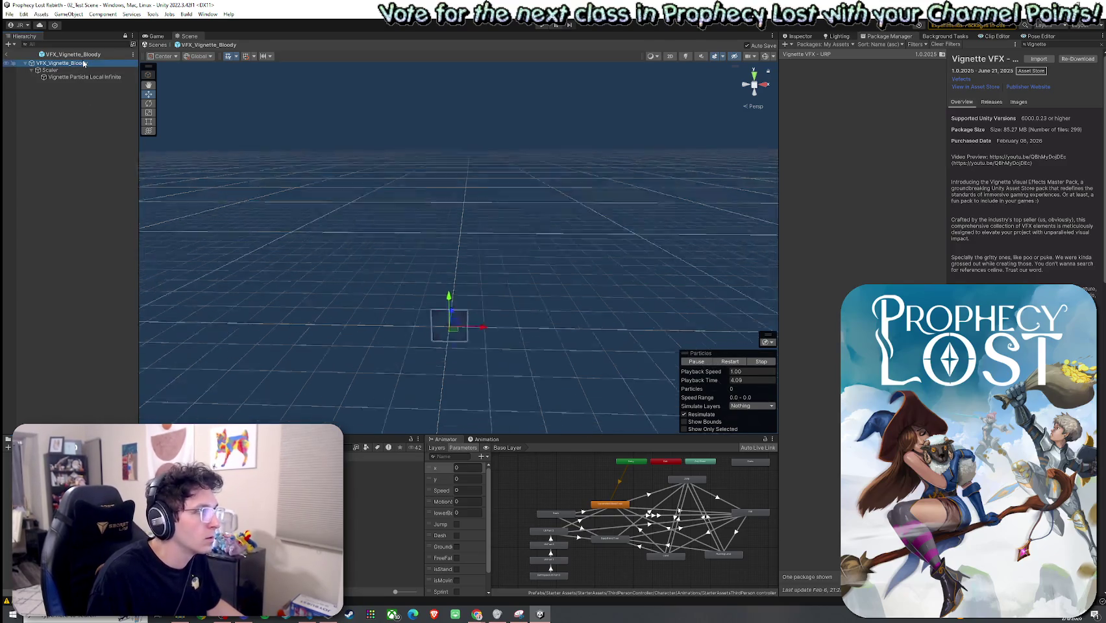
left_click(726, 362)
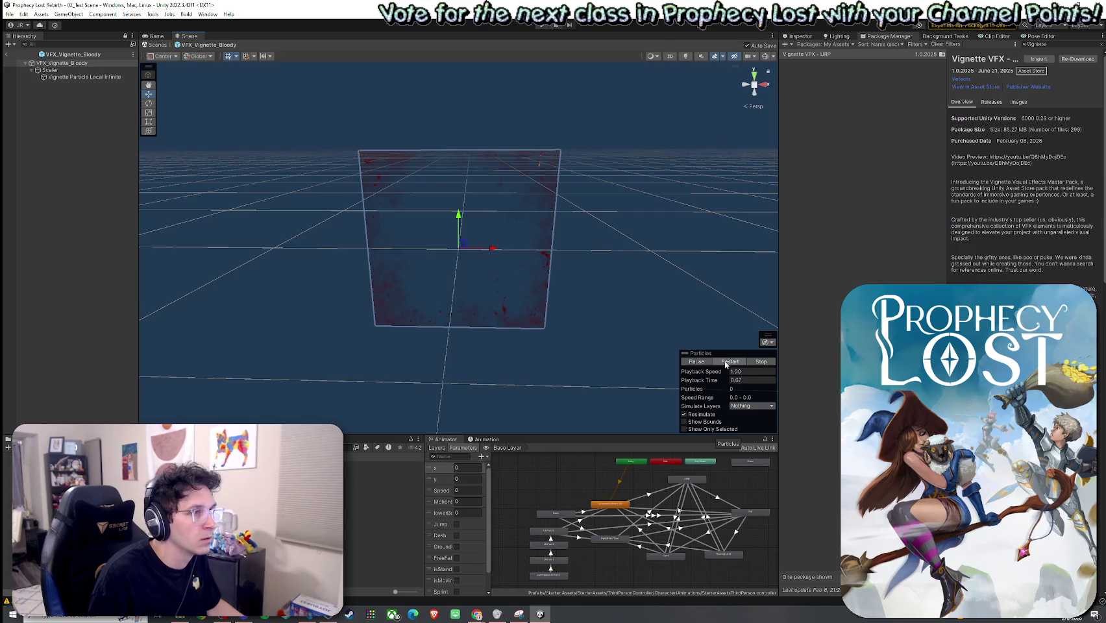
left_click(721, 366)
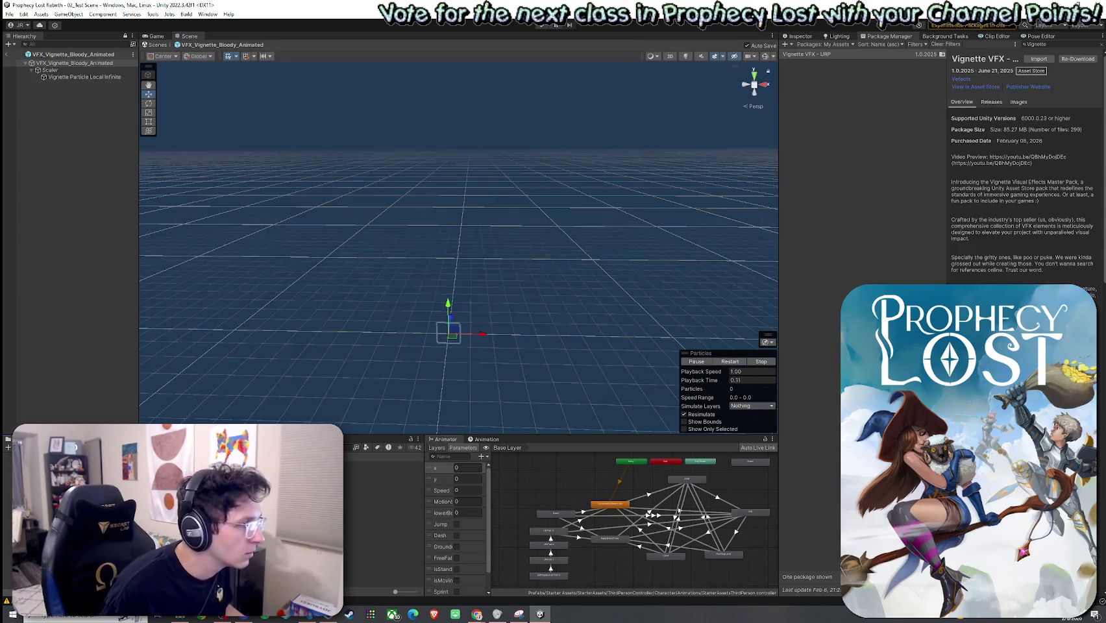
left_click(697, 362)
left_click(62, 64)
double_click(62, 64)
left_click(722, 364)
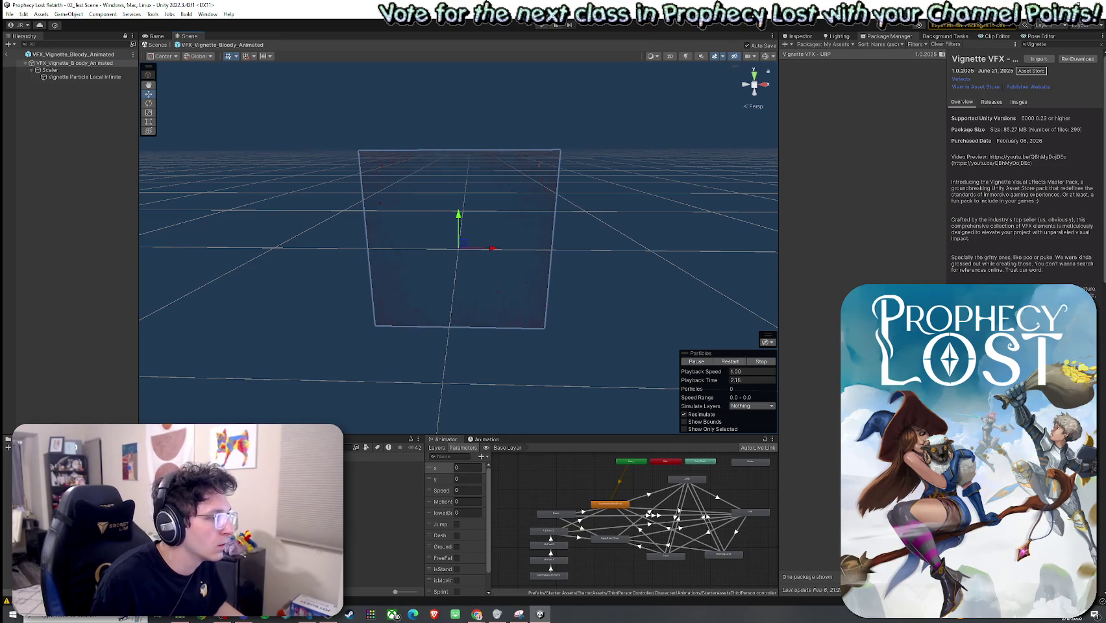
Reopen VFX_Vignette_Bloody, inspect its particle settings, then select the Vignette VFX URP folder
left_click(383, 465)
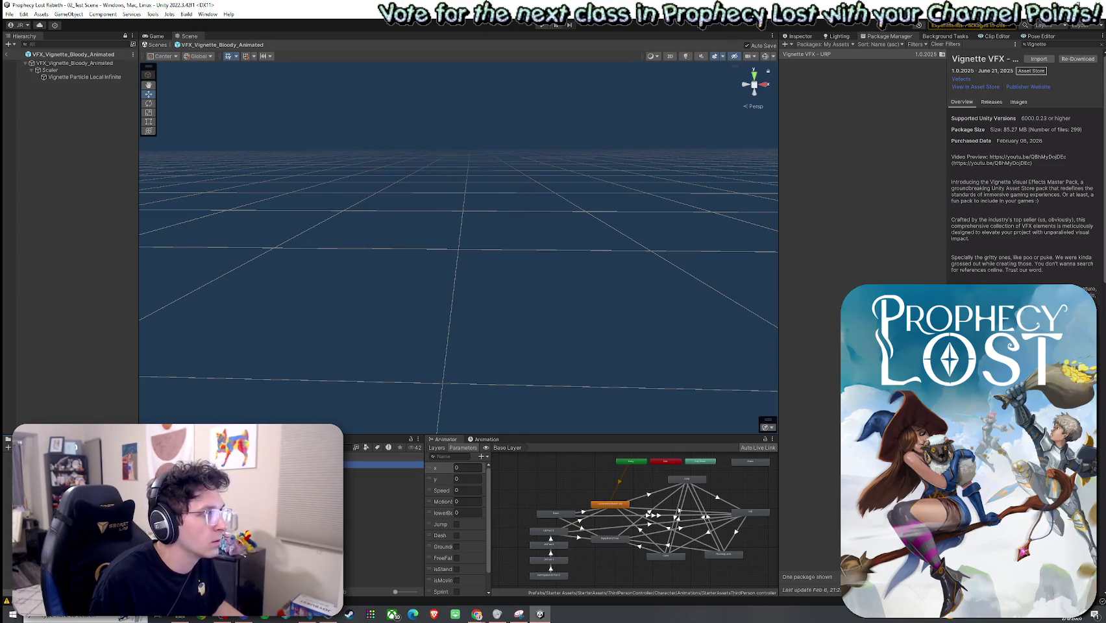
double_click(383, 464)
left_click(99, 76)
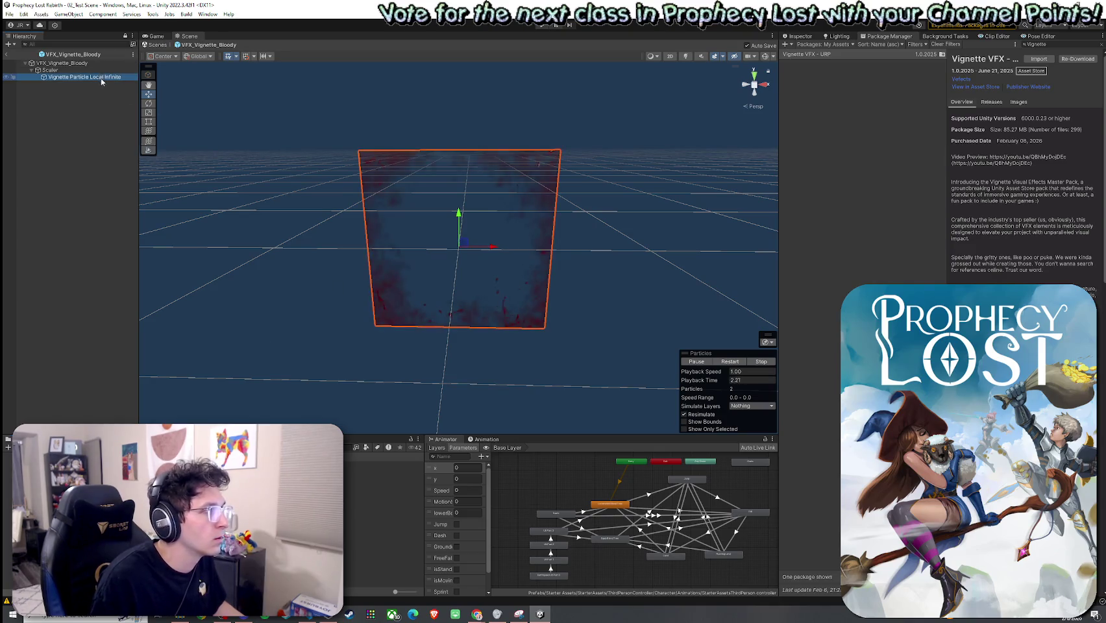
left_click(798, 36)
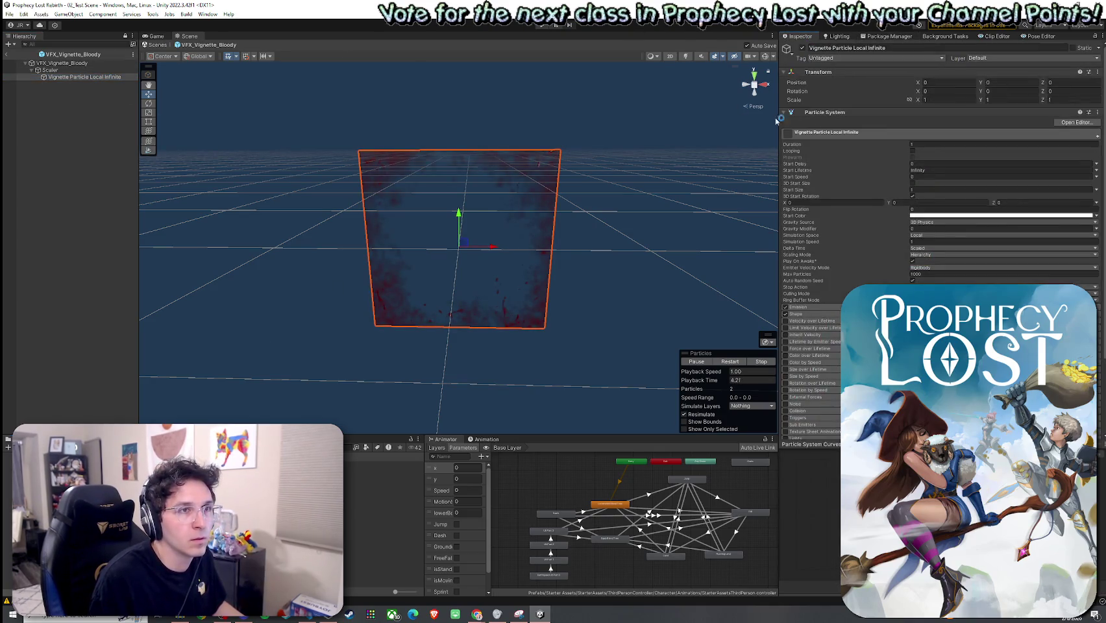
left_click(75, 63)
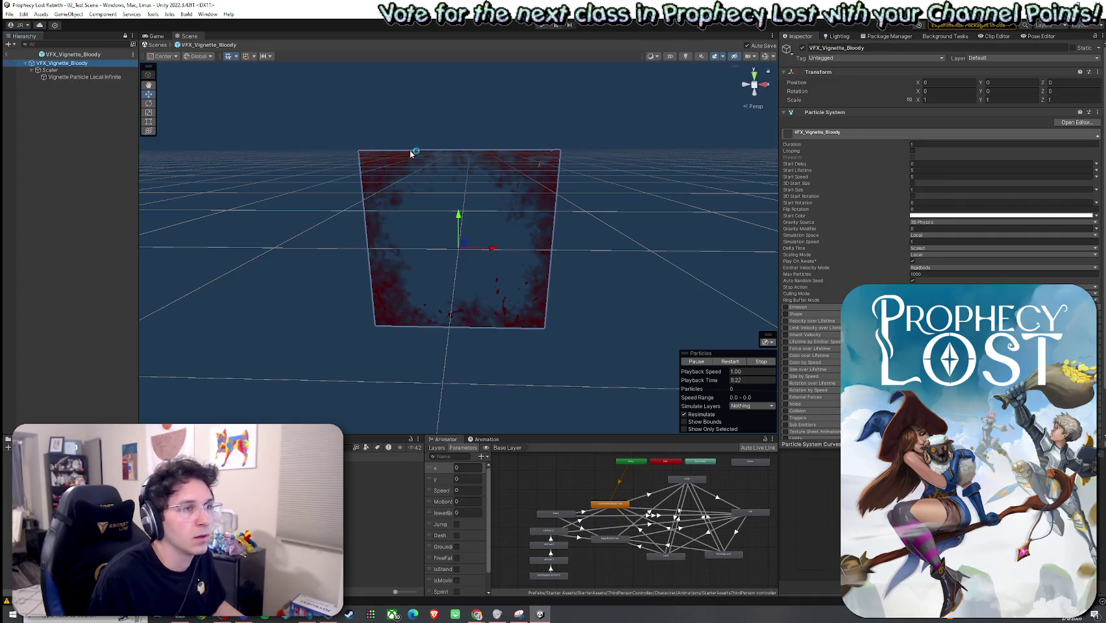
scroll(836, 231, "down", 2)
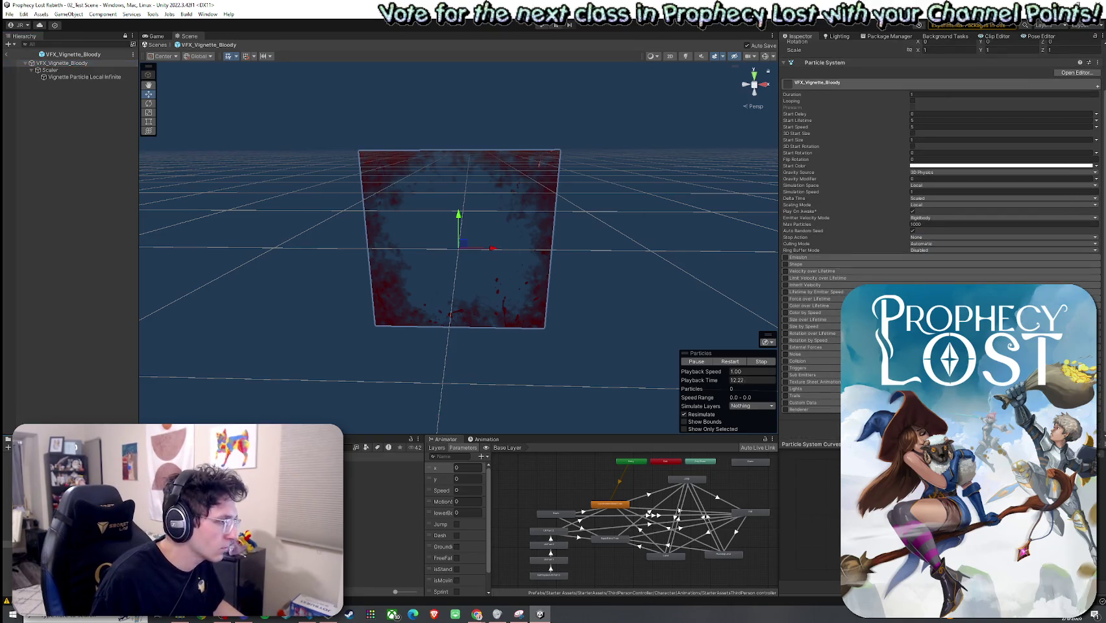
left_click(383, 494)
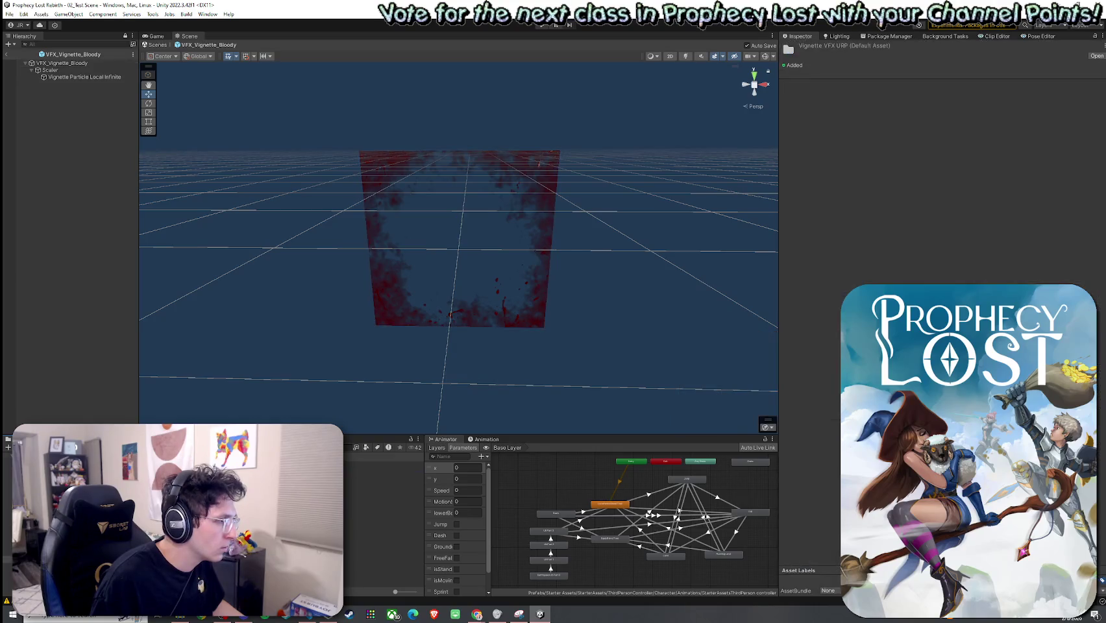
Open the pack's PDF documentation, then check the Demo folder and Bloody sound clip
double_click(383, 466)
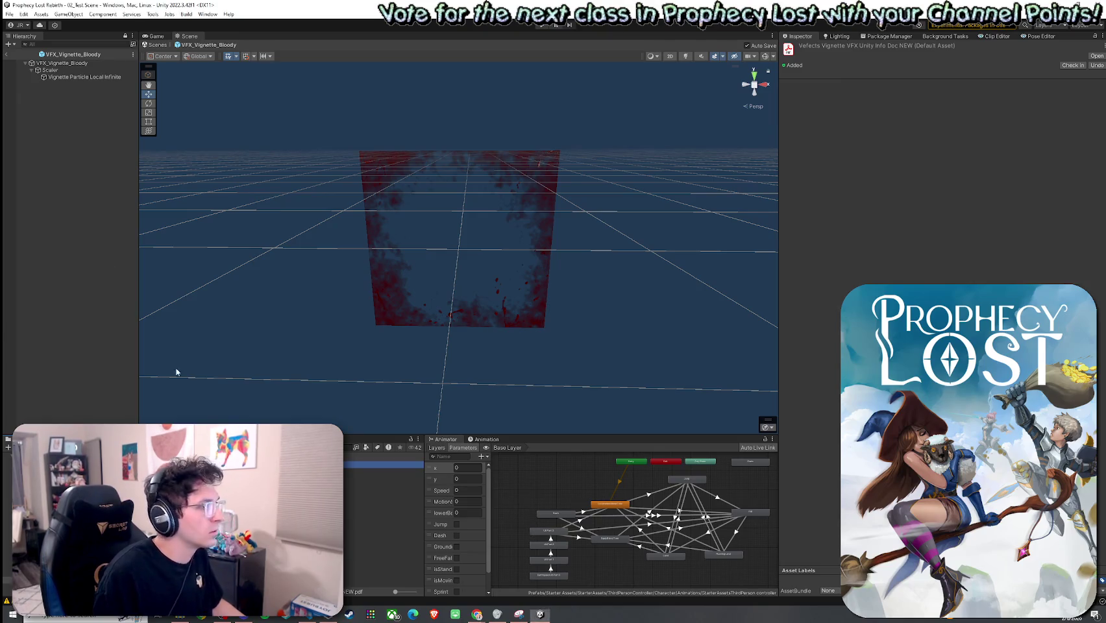
left_click(383, 472)
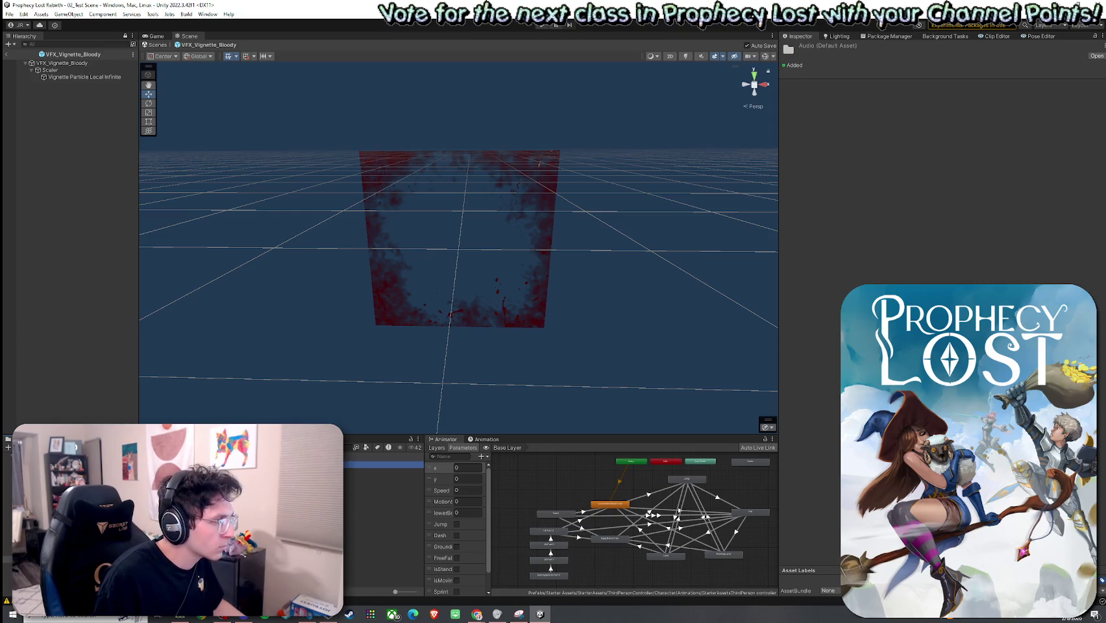
left_click(383, 465)
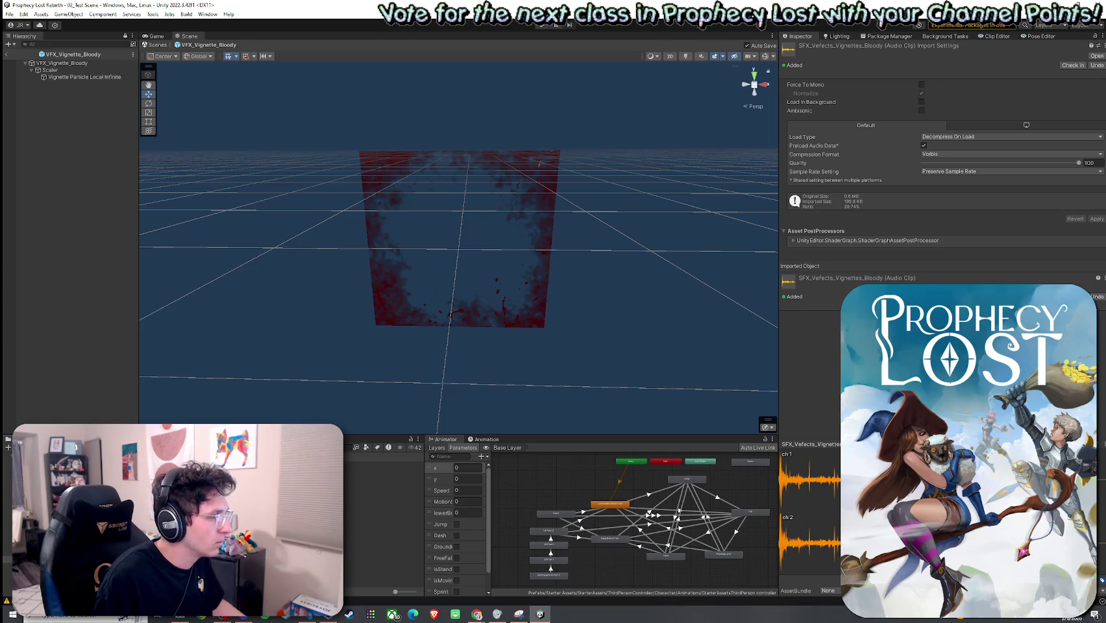
Browse the Drunk, Poisoned, Frozen and Hurt folders and open VFX_Vignette_Hurt
left_click(383, 486)
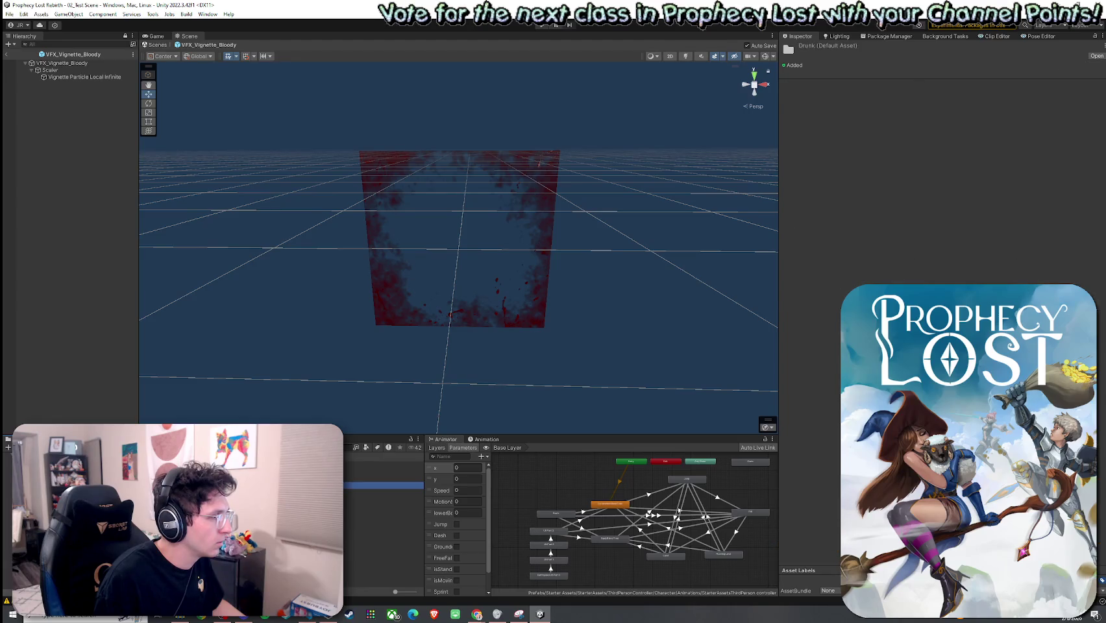
left_click(383, 541)
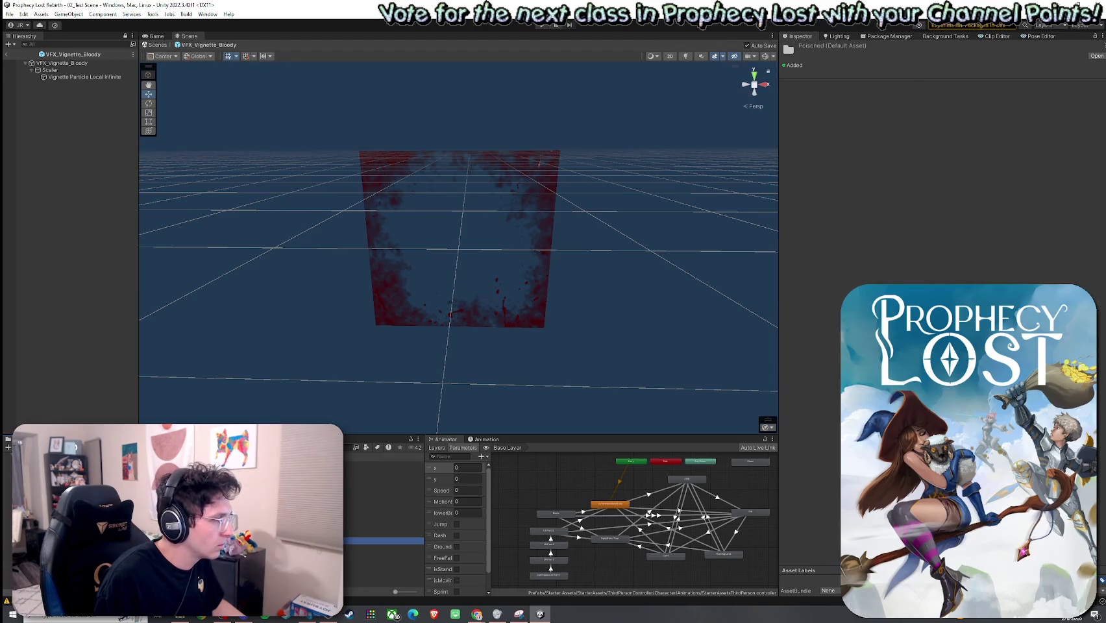
left_click(383, 507)
left_click(383, 499)
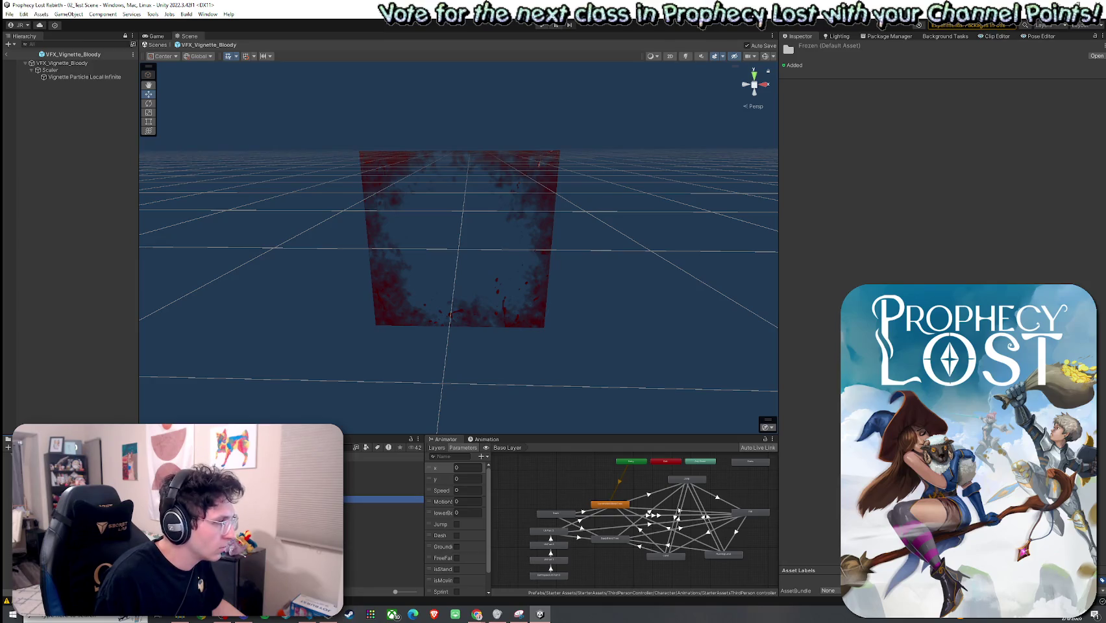
left_click(383, 528)
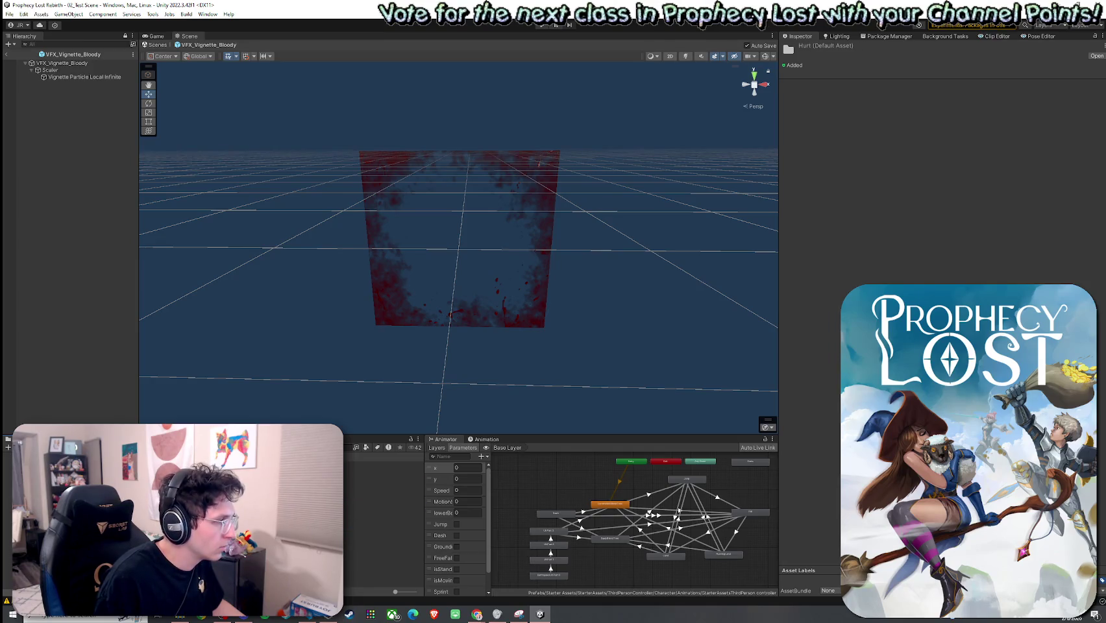
left_click(383, 464)
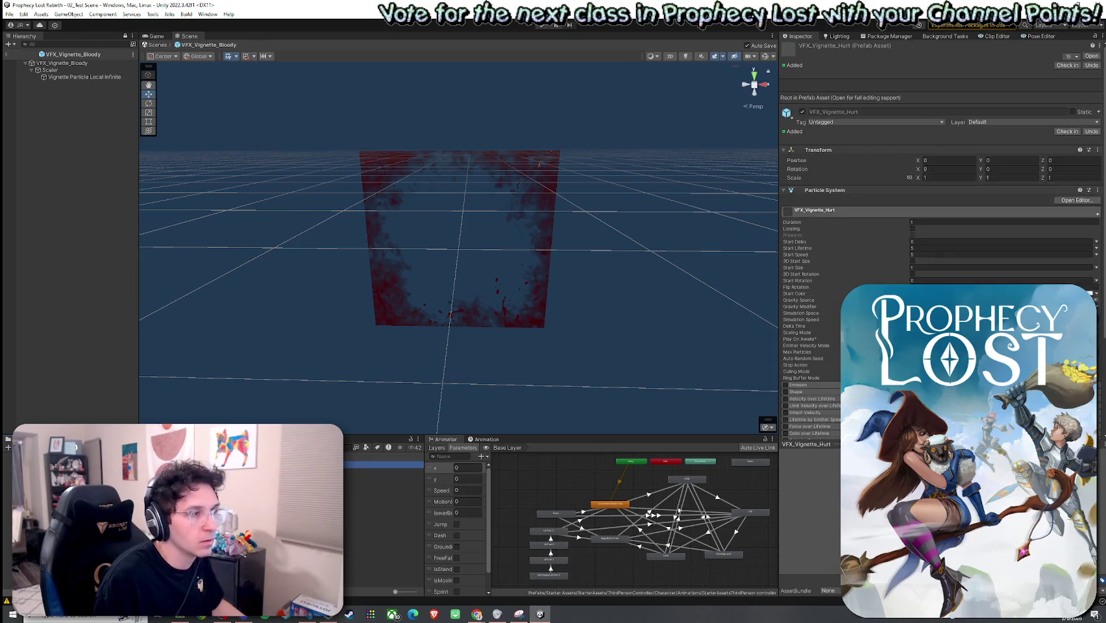
double_click(383, 464)
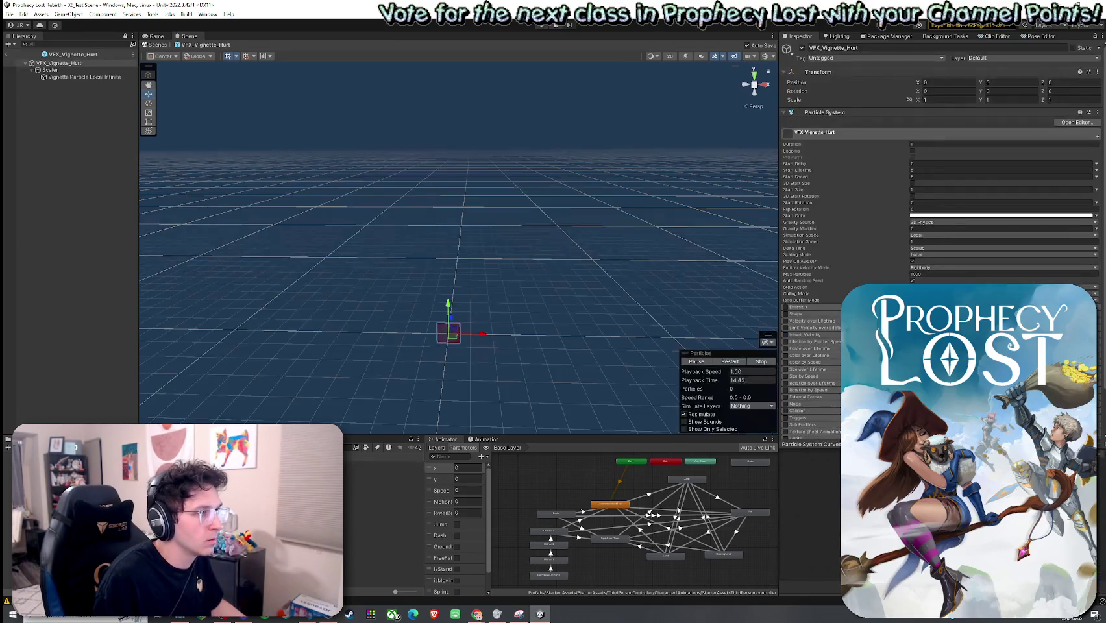
Frame the Hurt vignette, then open and frame VFX_Vignette_Hurt_Animated in prefab mode
double_click(59, 64)
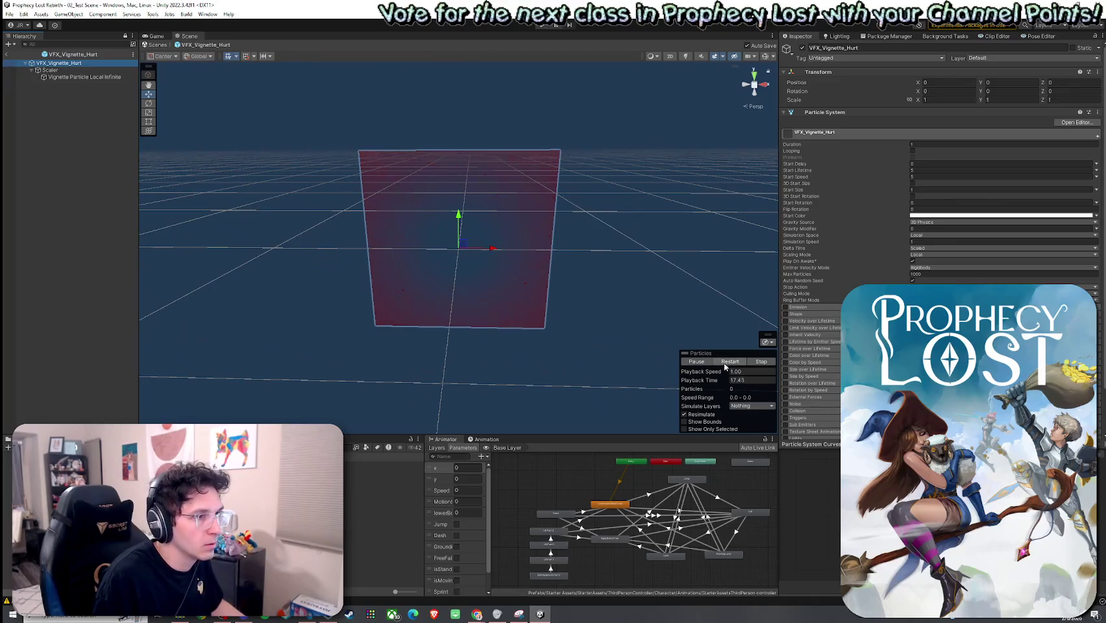
double_click(384, 472)
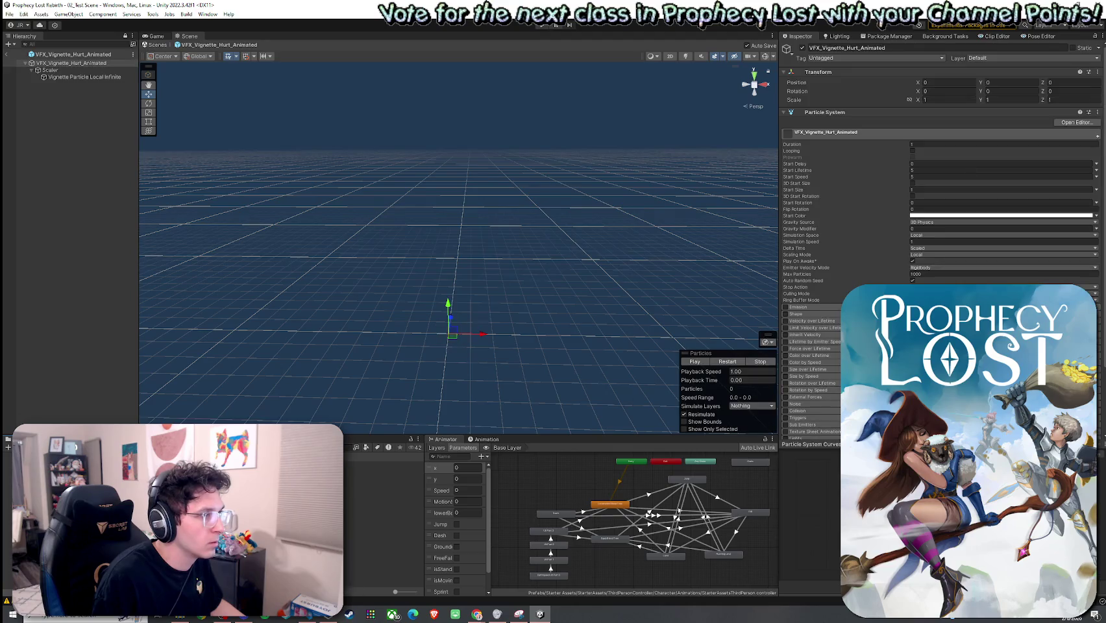
left_click(104, 64)
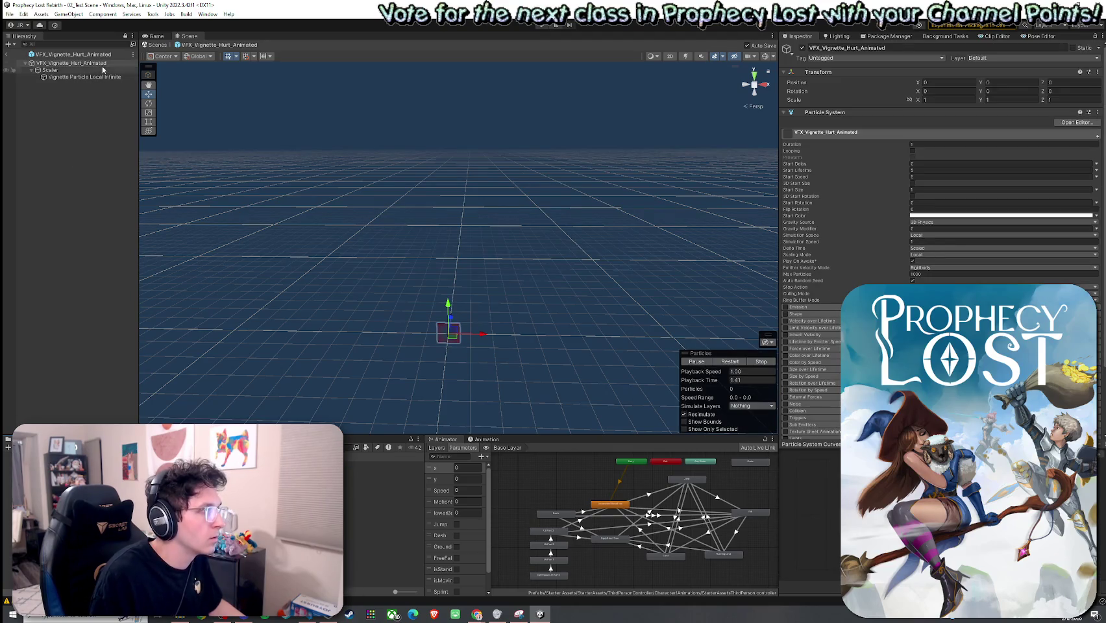
double_click(92, 64)
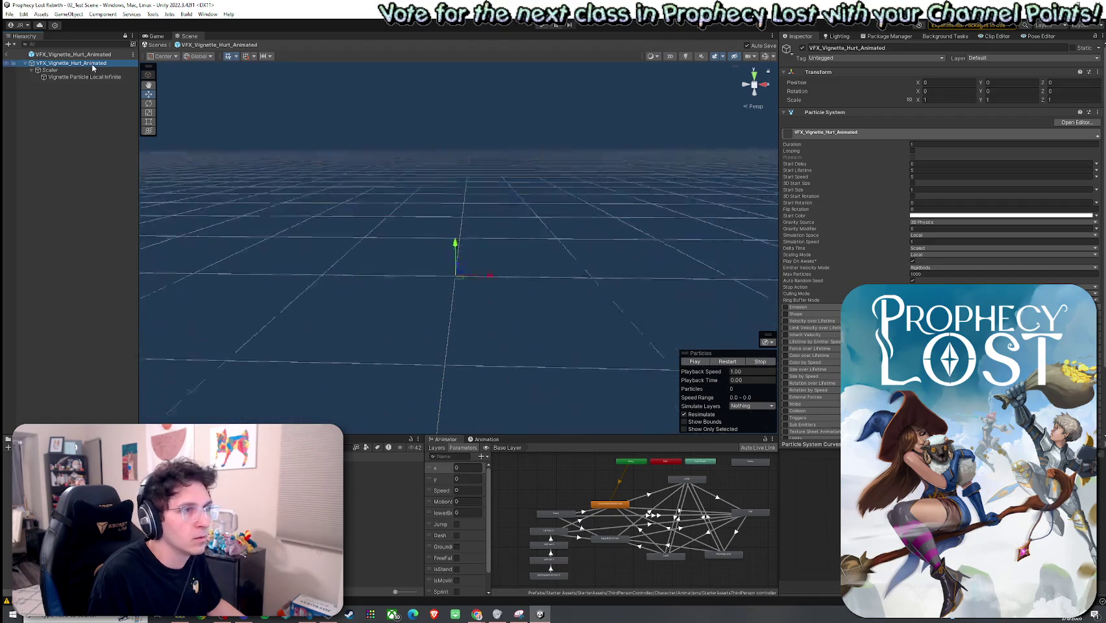
left_click(785, 113)
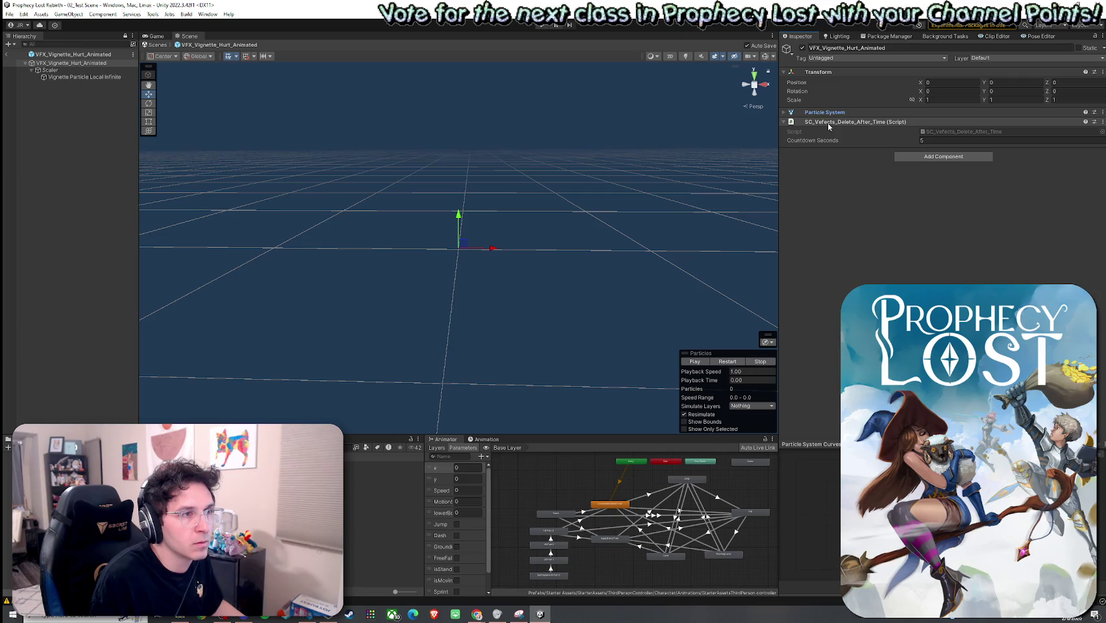
Leave prefab mode back to the 02_Test Scene and switch to the browser
left_click(8, 56)
left_click(10, 14)
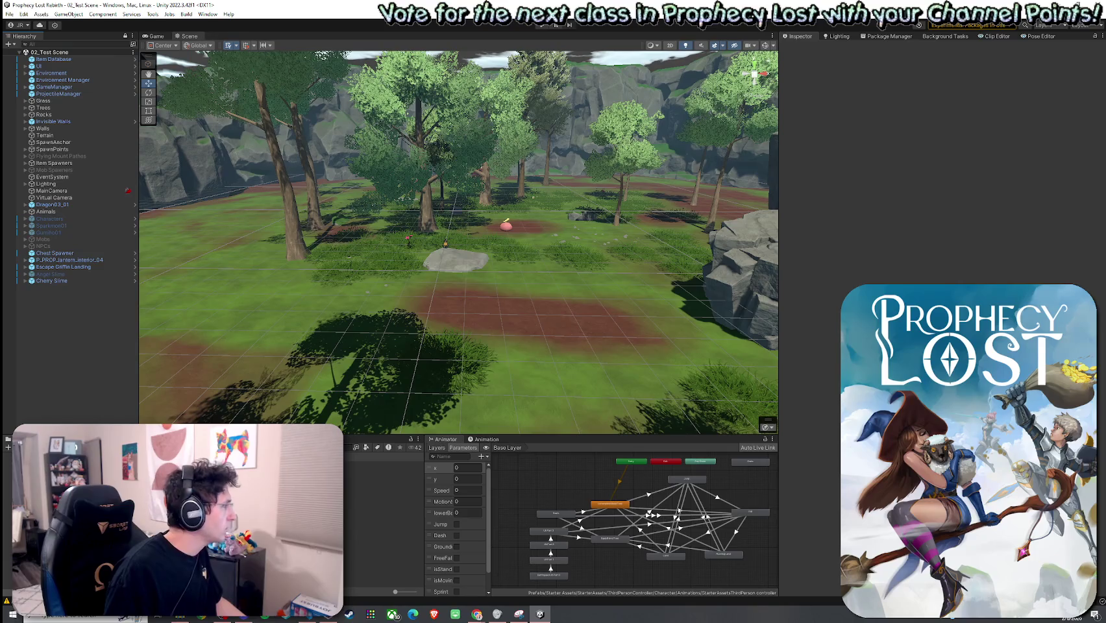
key("alt+Tab")
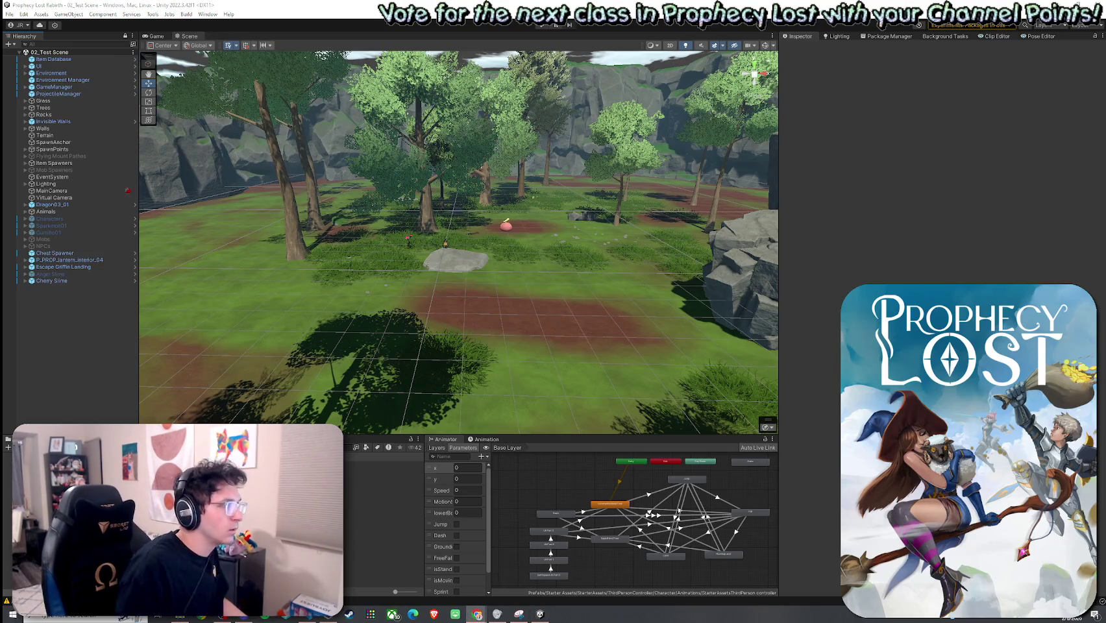
Return to Unity and open the Player prefab in Prefab Mode to show its canvas HUD
key("alt+Tab")
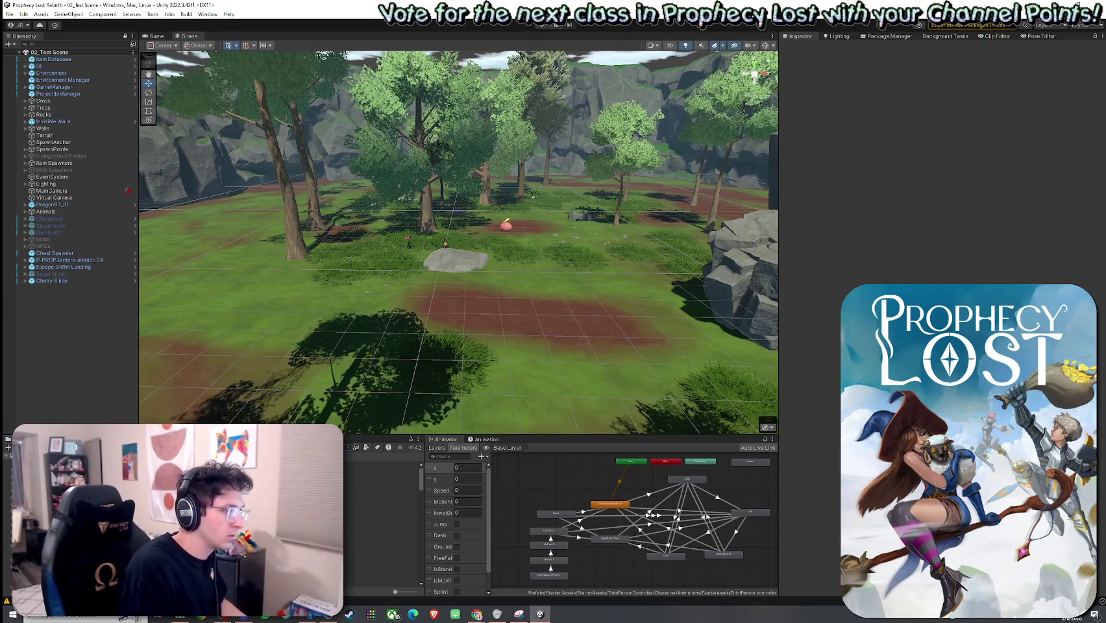
left_click(383, 466)
double_click(383, 465)
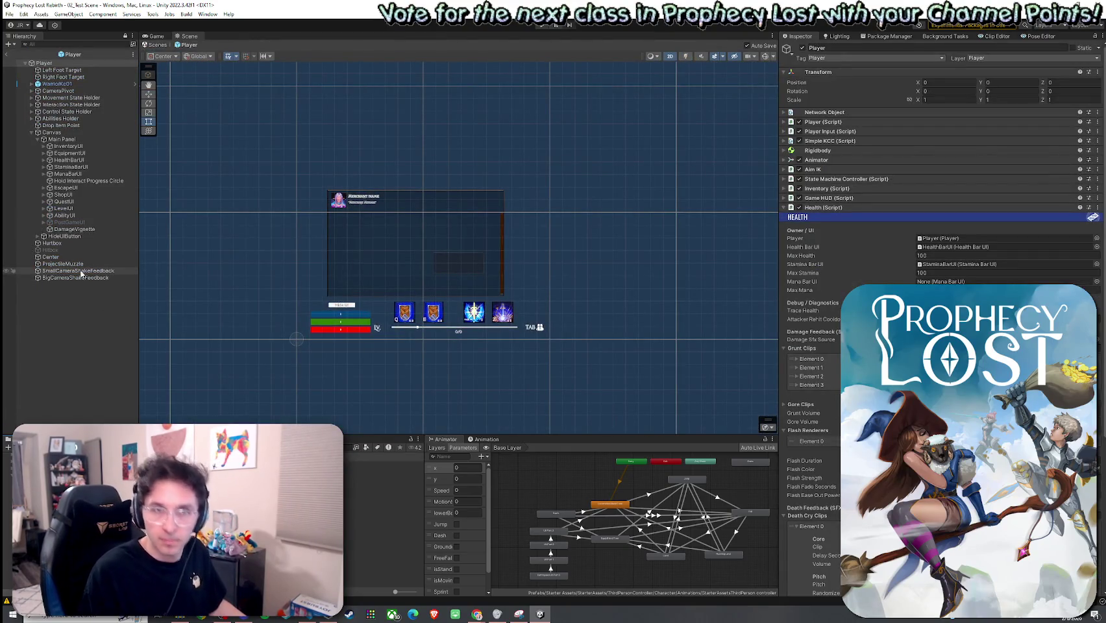
Select the DamageVignette image under Canvas to inspect its red Image with no source sprite
left_click(73, 229)
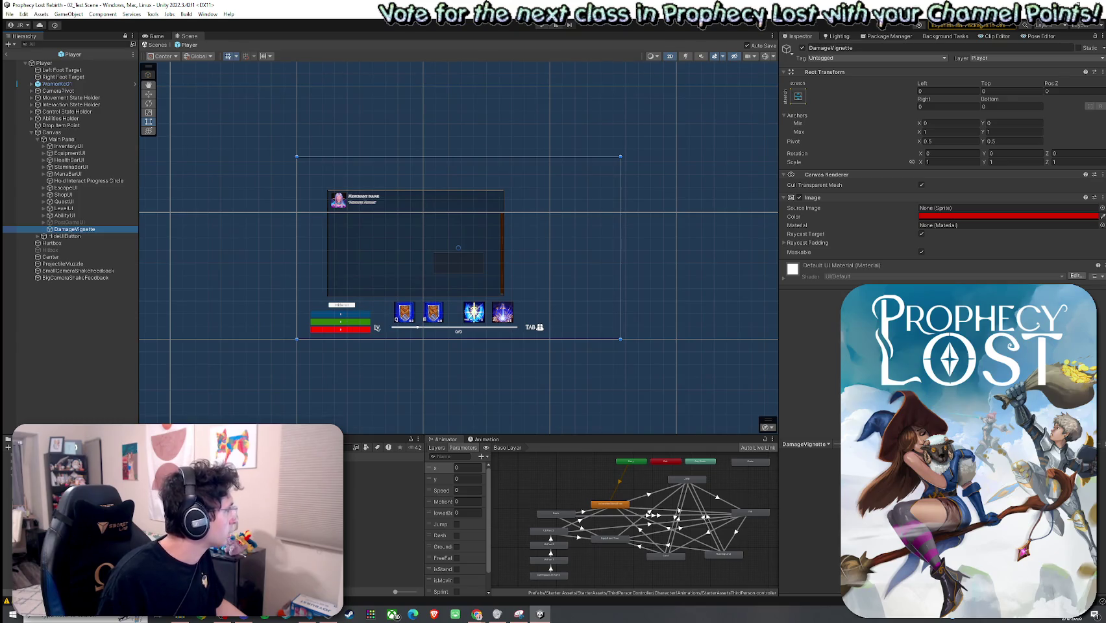
key("alt+Tab")
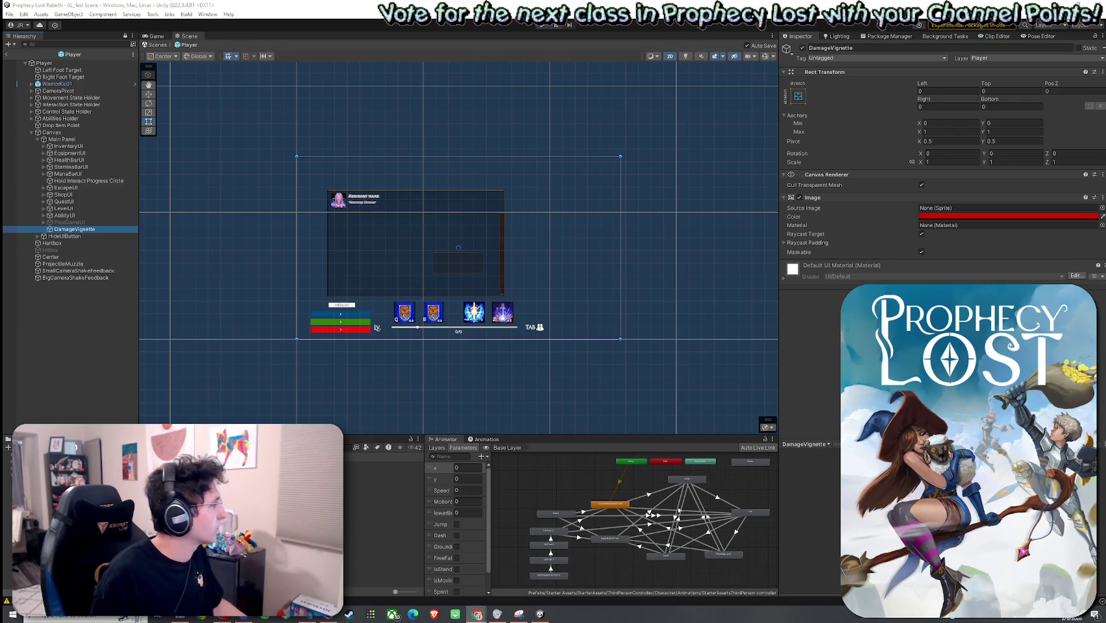
key("alt+Tab")
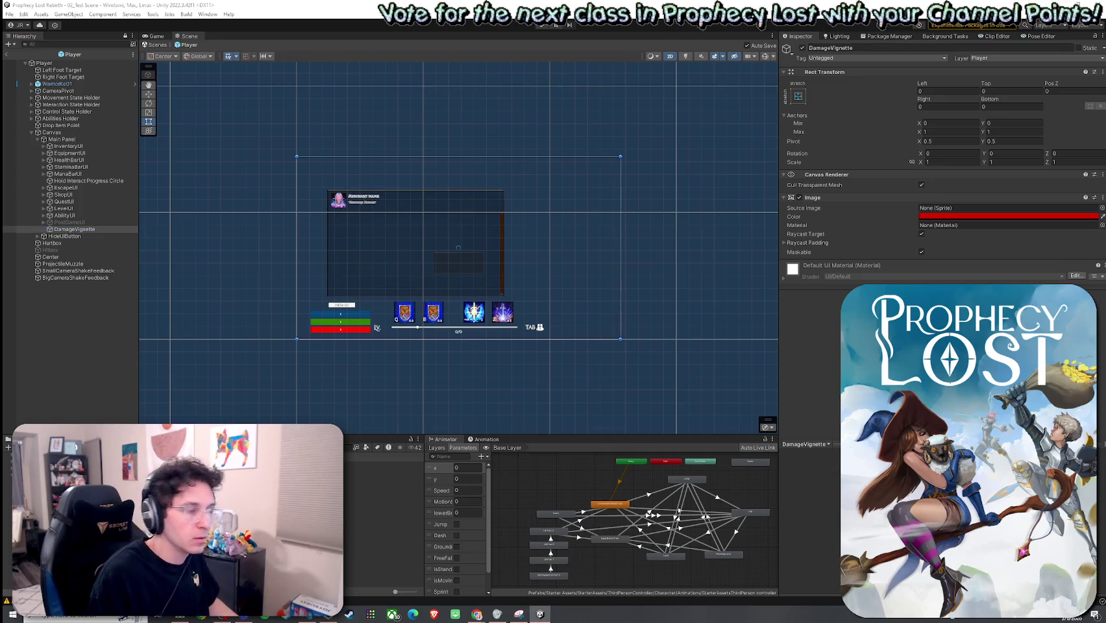
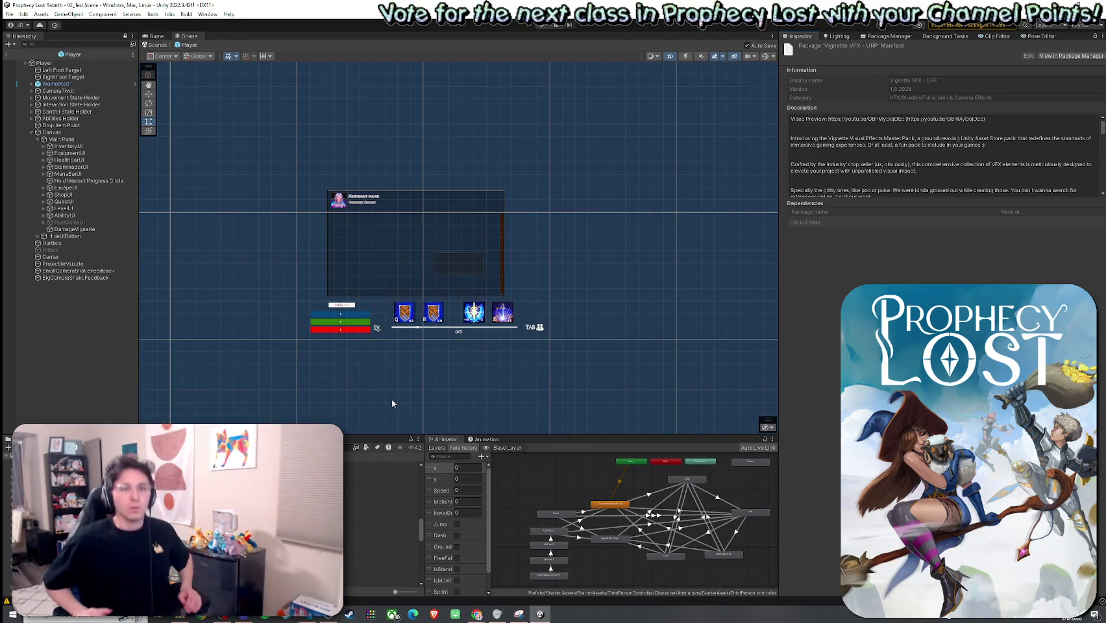
Select DamageVignette, then the Player root to view its Health script in the Inspector
left_click(81, 229)
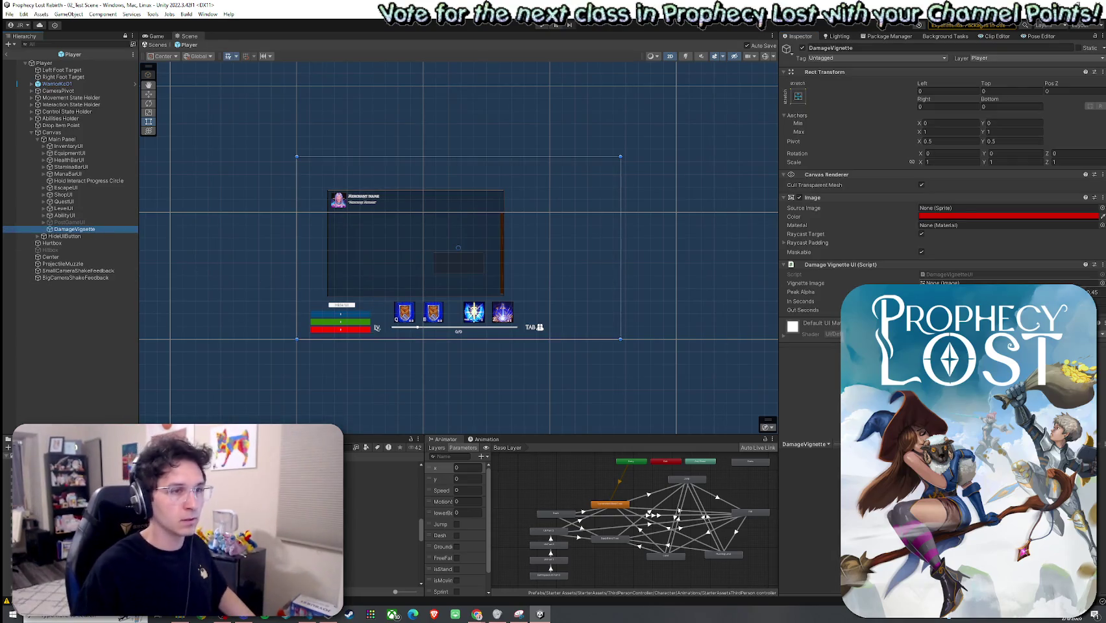
left_click(92, 69)
left_click(87, 65)
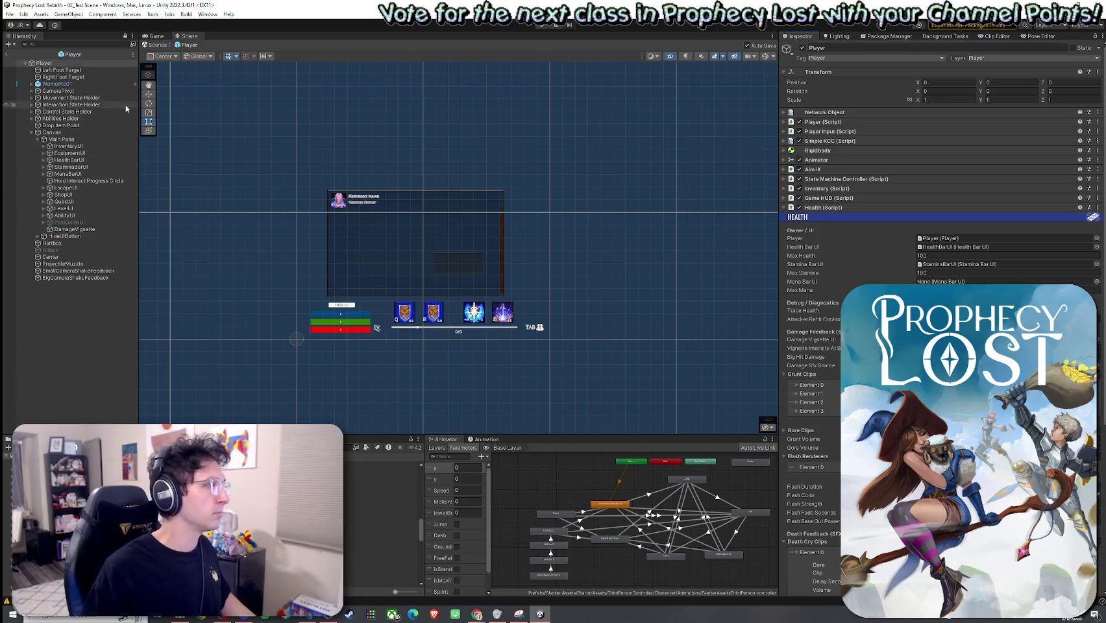
Reselect DamageVignette, then show the Vefects asset folder in the Project window
left_click(65, 229)
left_click(9, 13)
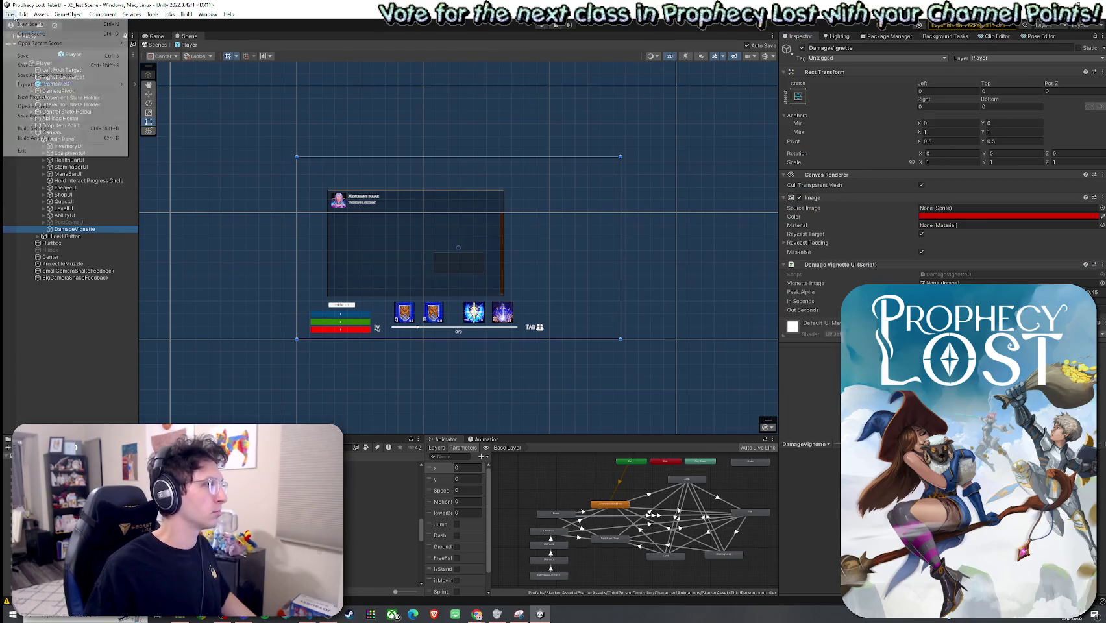
left_click(26, 57)
key("alt+Tab")
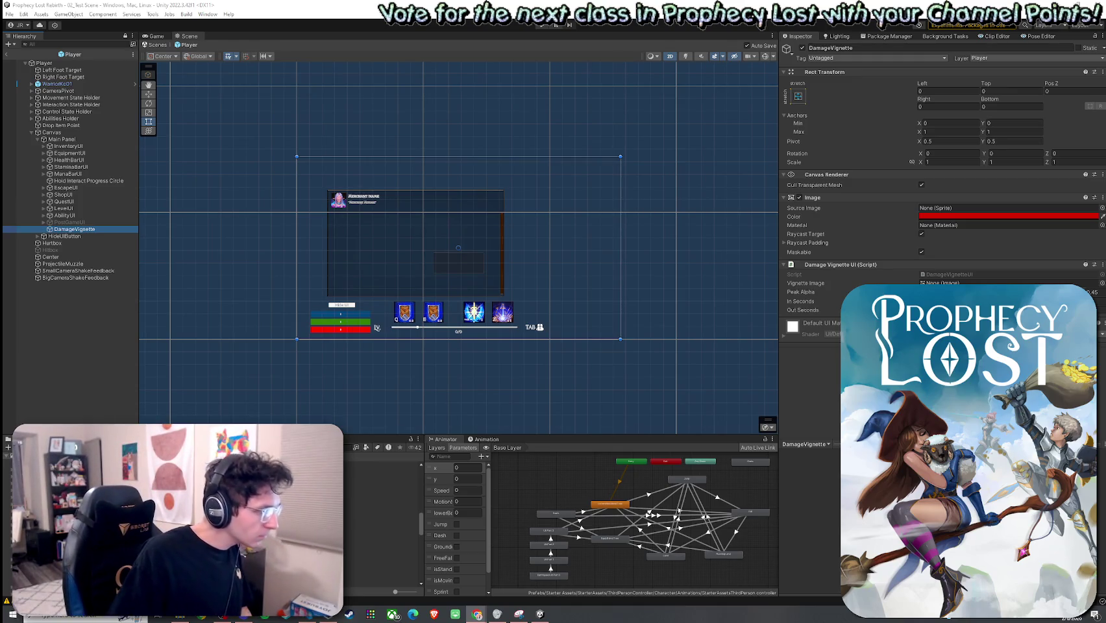
left_click(364, 467)
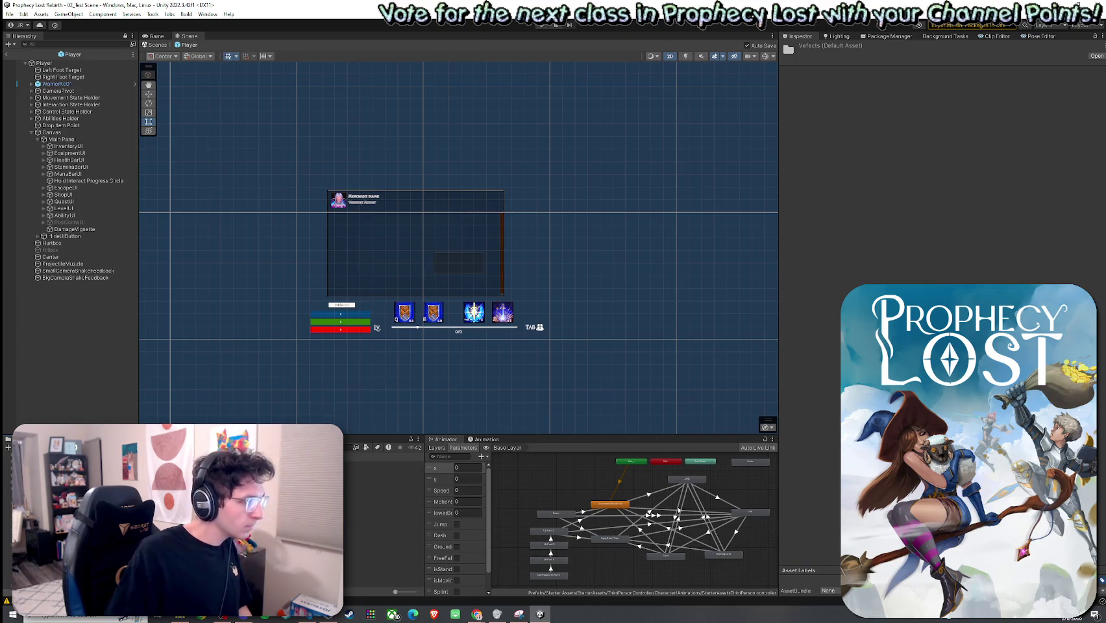
Open the VFX_Vignette_Hurt prefab from the Vignette VFX URP > Vignettes folder
key("Down")
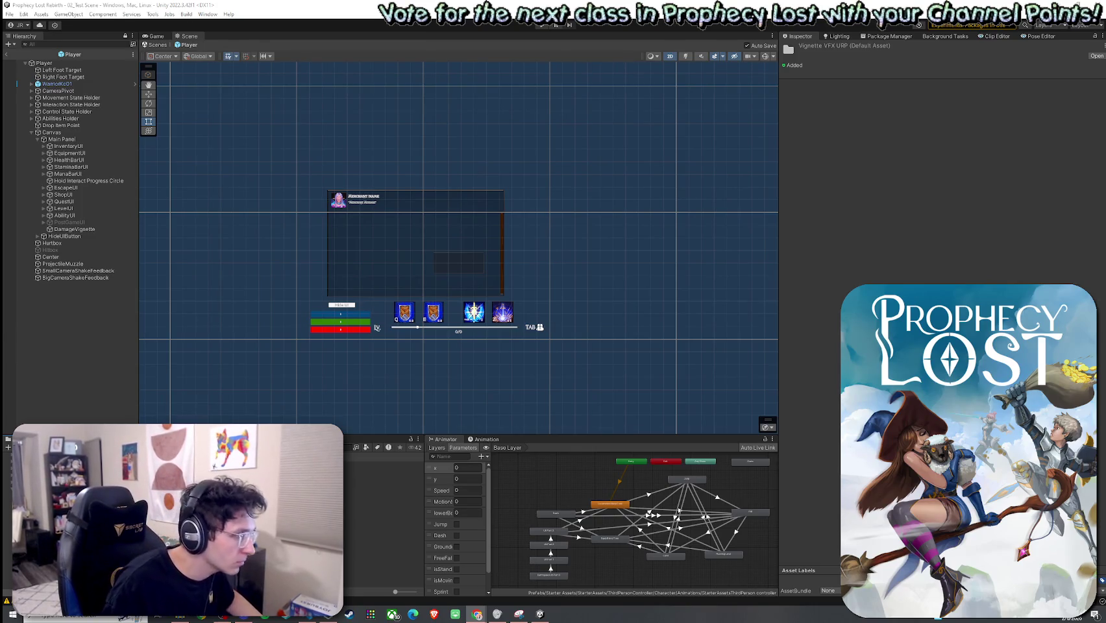
key("Down")
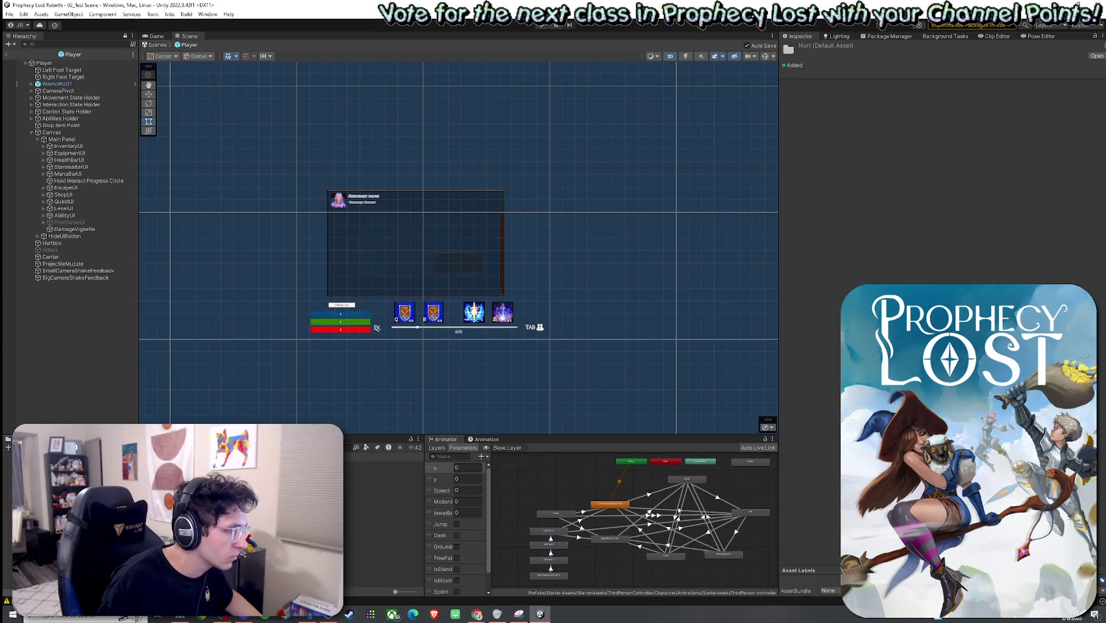
key("Down")
key("Return")
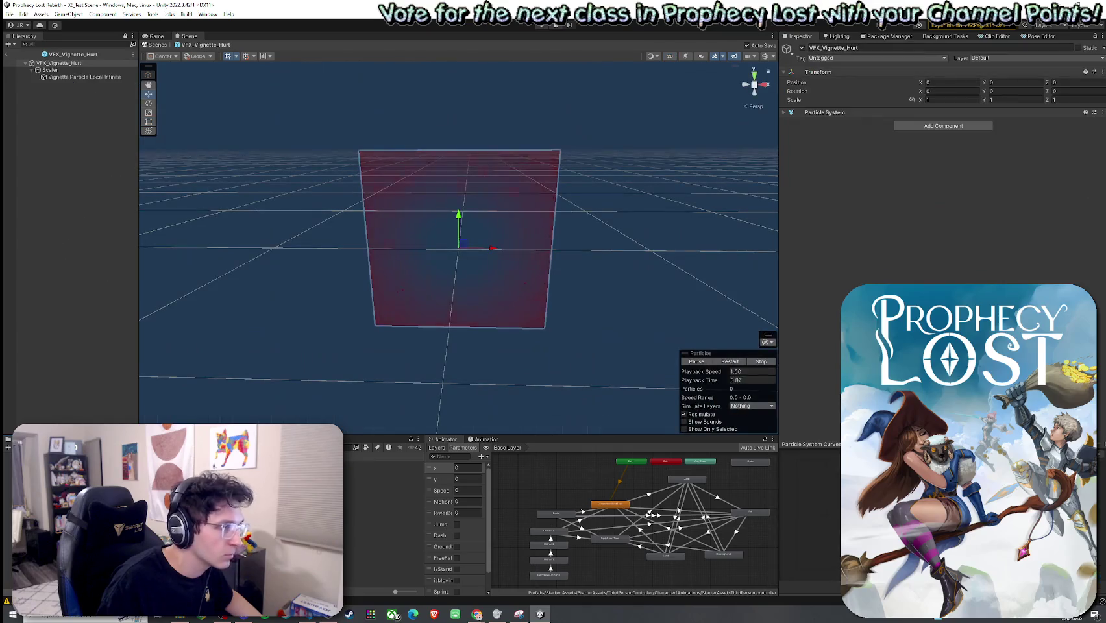
Open VFX_Vignette_Hurt_Animated, then inspect the plain VFX_Vignette_Hurt asset's particle settings
key("Down")
key("Return")
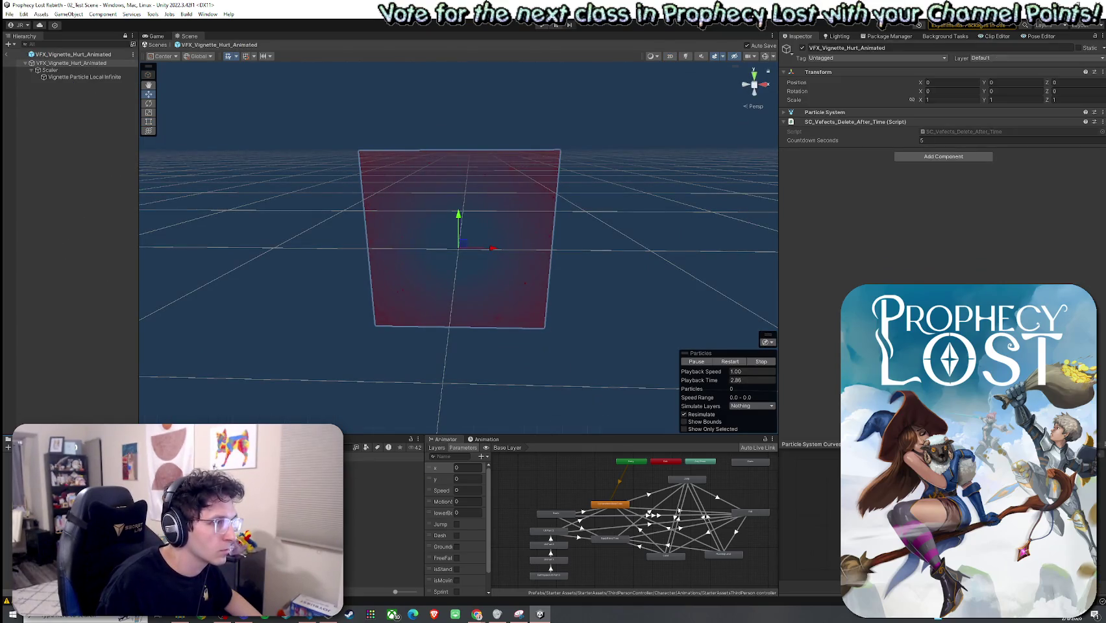
key("Up")
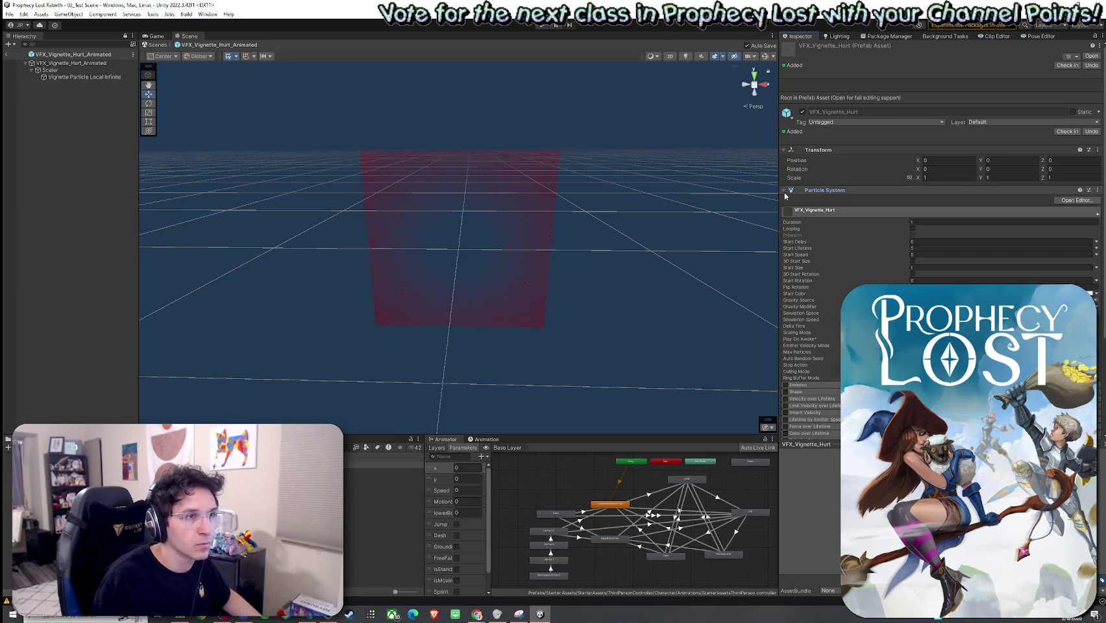
key("super")
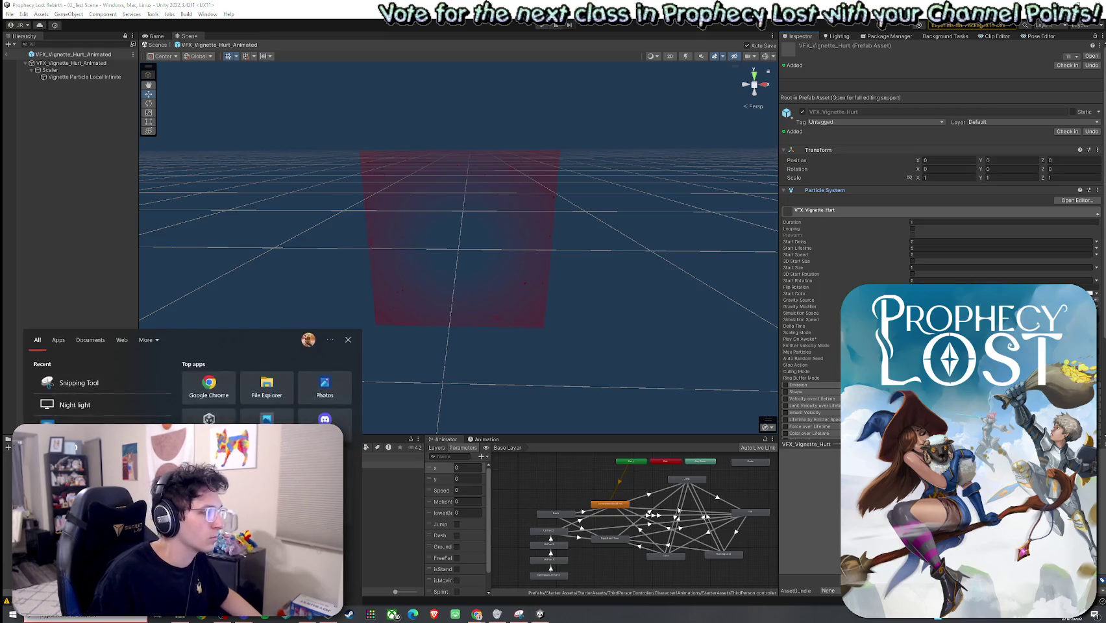
Snip the Scene view and Inspector showing the red vignette quad, then close the snip
key("Escape")
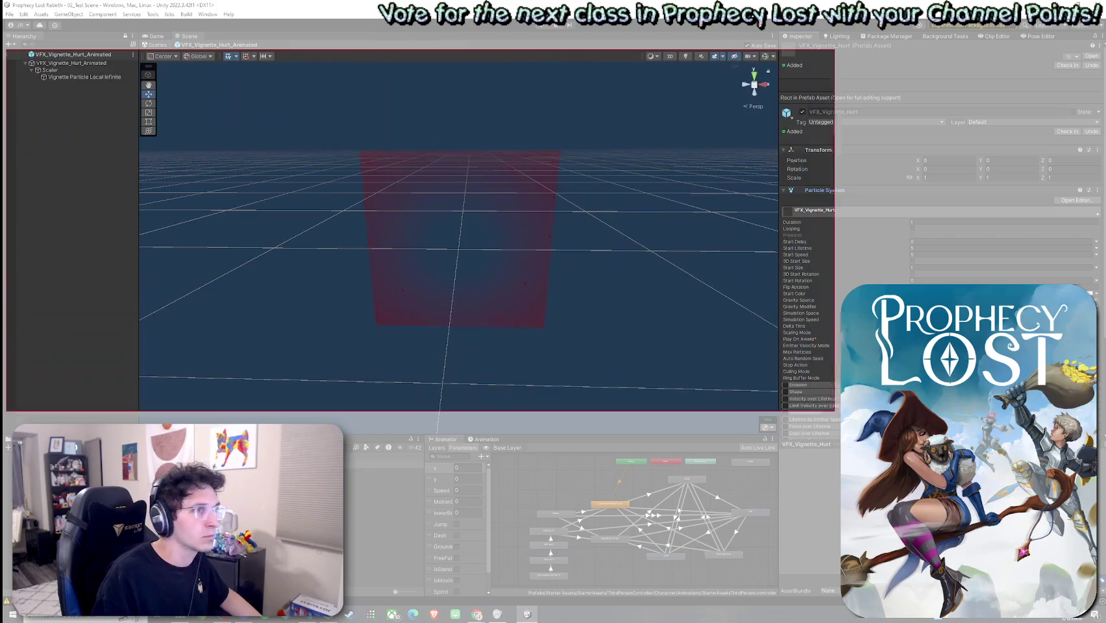
mouse_move(834, 411)
left_mouse_down()
mouse_move(1095, 546)
mouse_move(1104, 566)
mouse_move(1105, 497)
left_mouse_up()
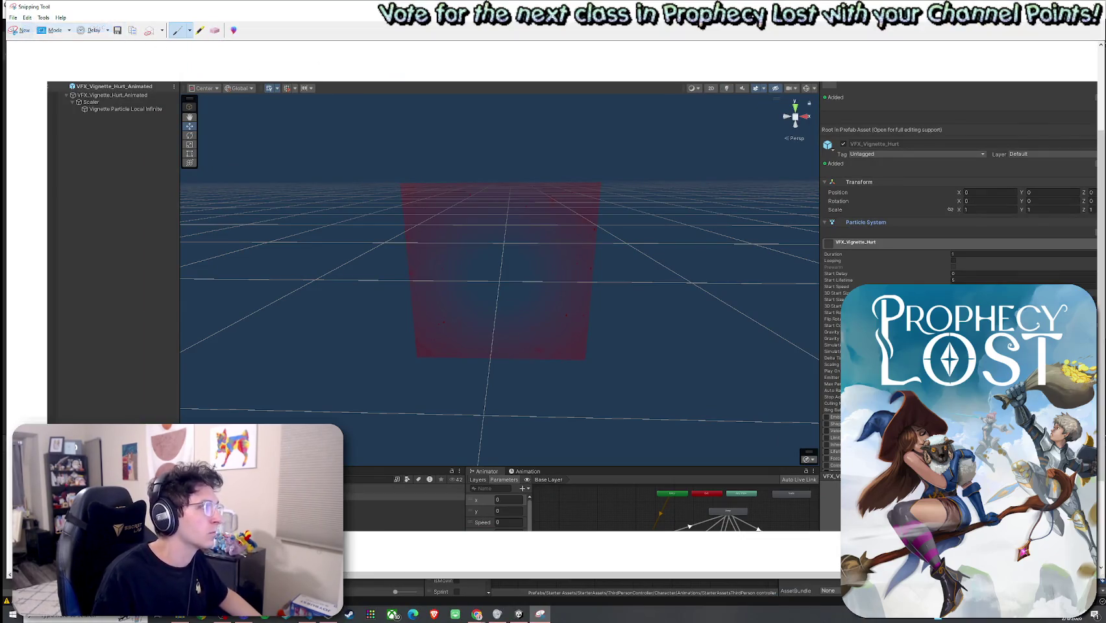
left_click(478, 614)
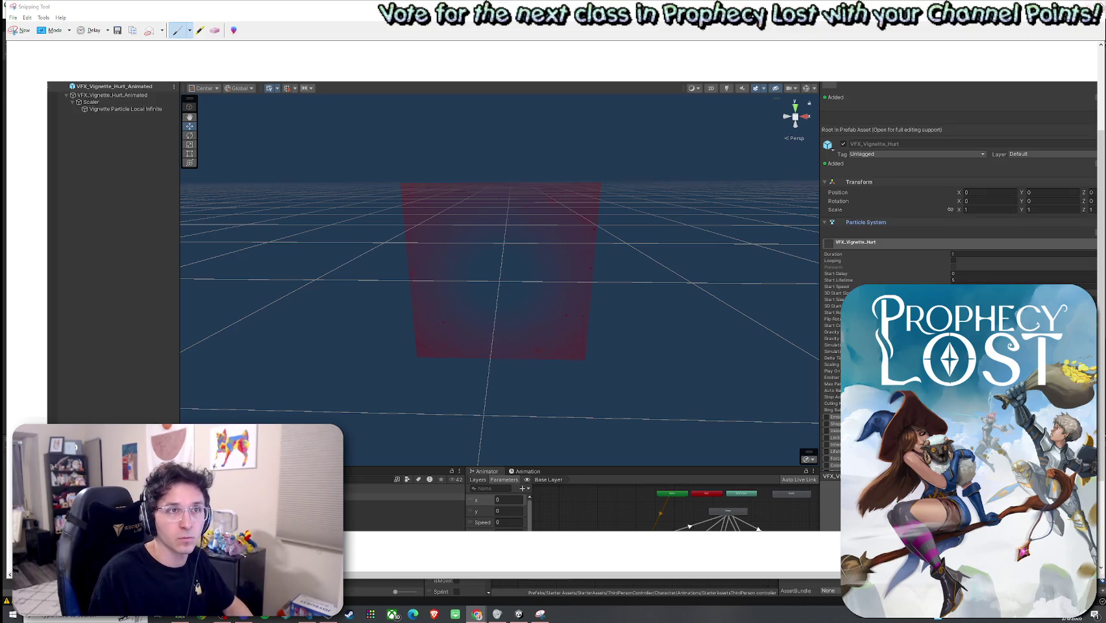
key("alt+F4")
Discard the snip unsaved and leave prefab mode back to the 02_Test Scene
left_click(558, 299)
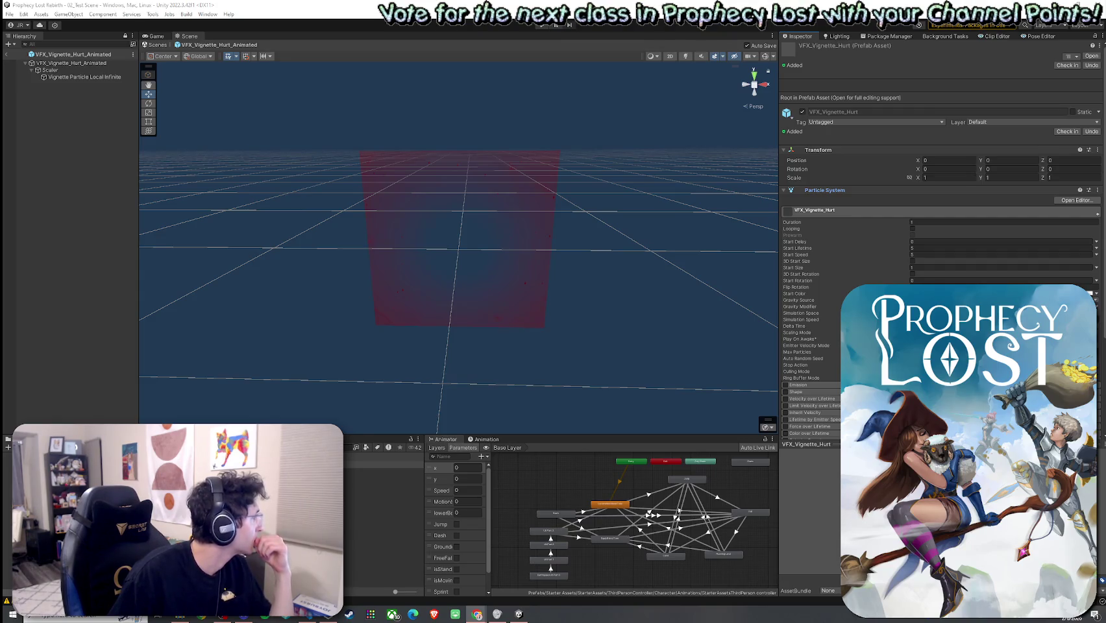
left_click(6, 55)
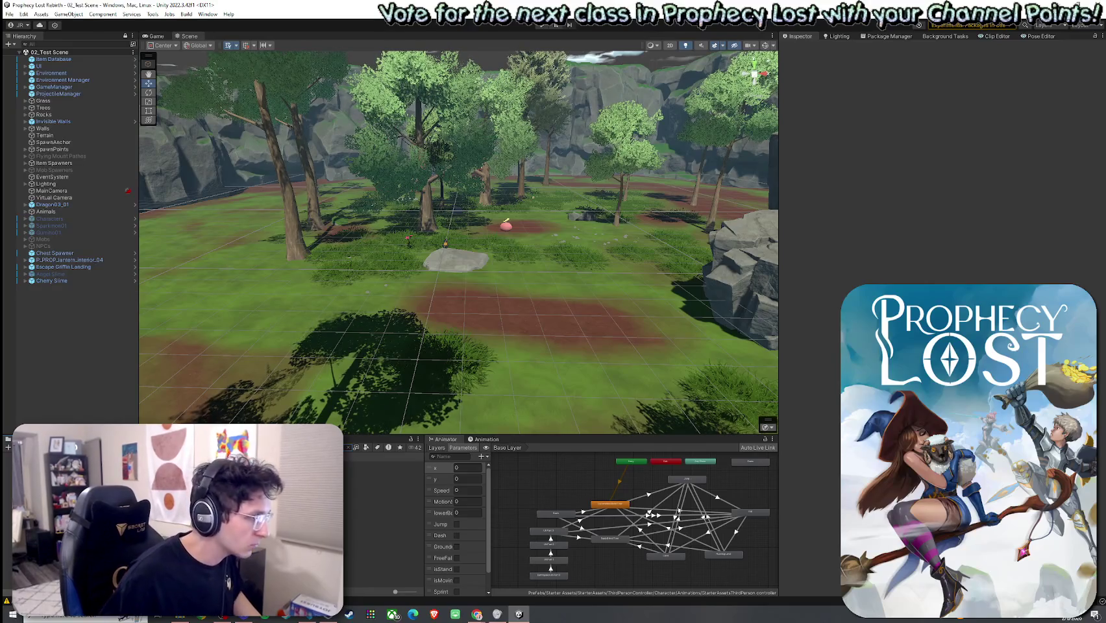
Open the Player prefab and select its DamageVignette object under Canvas
double_click(383, 465)
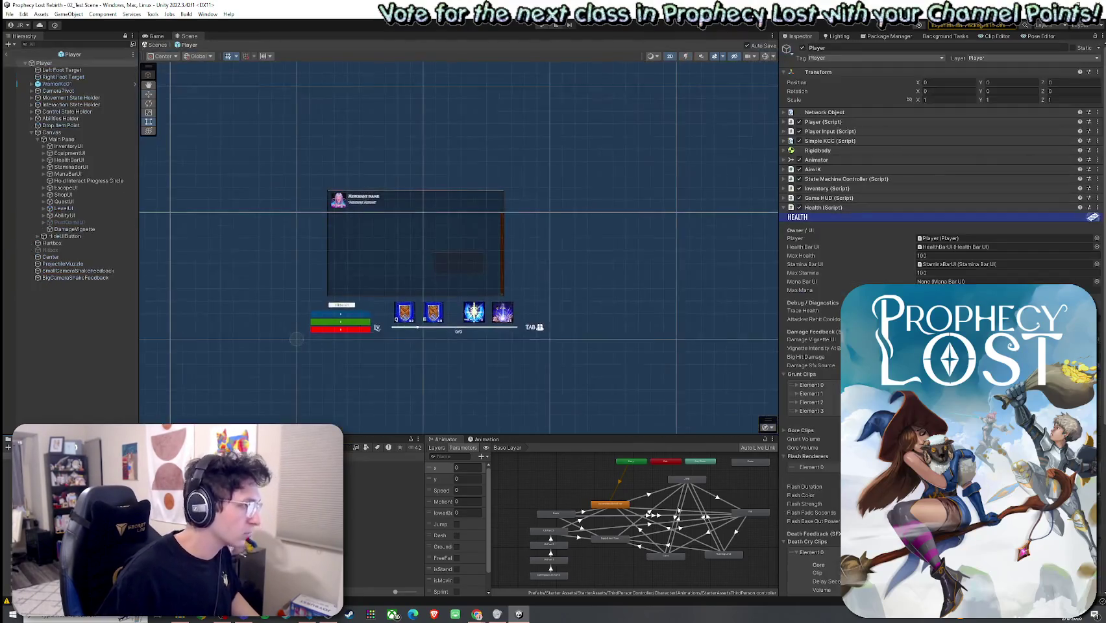
left_click(83, 231)
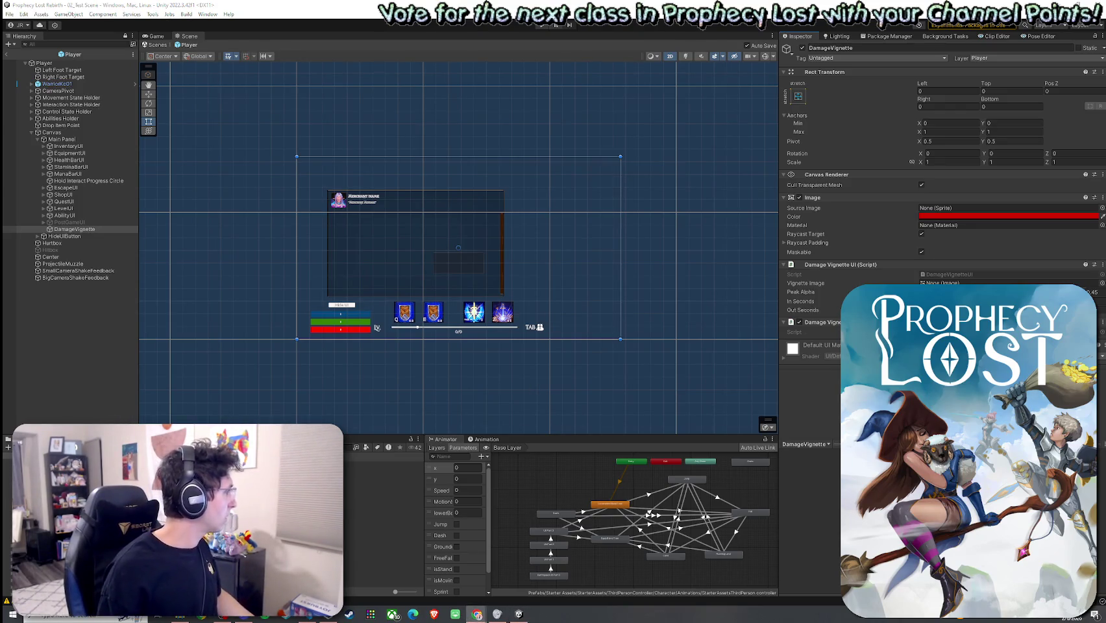
key("alt+Tab")
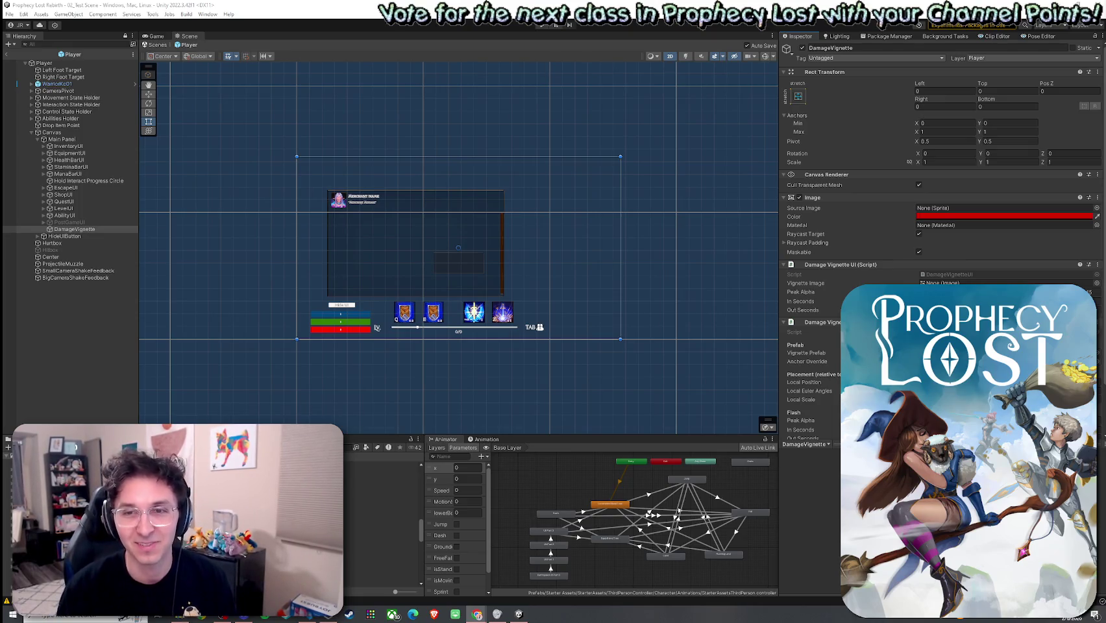
Refocus the Unity editor so the updated scripts recompile and the domain reloads
left_click(518, 615)
right_click(8, 36)
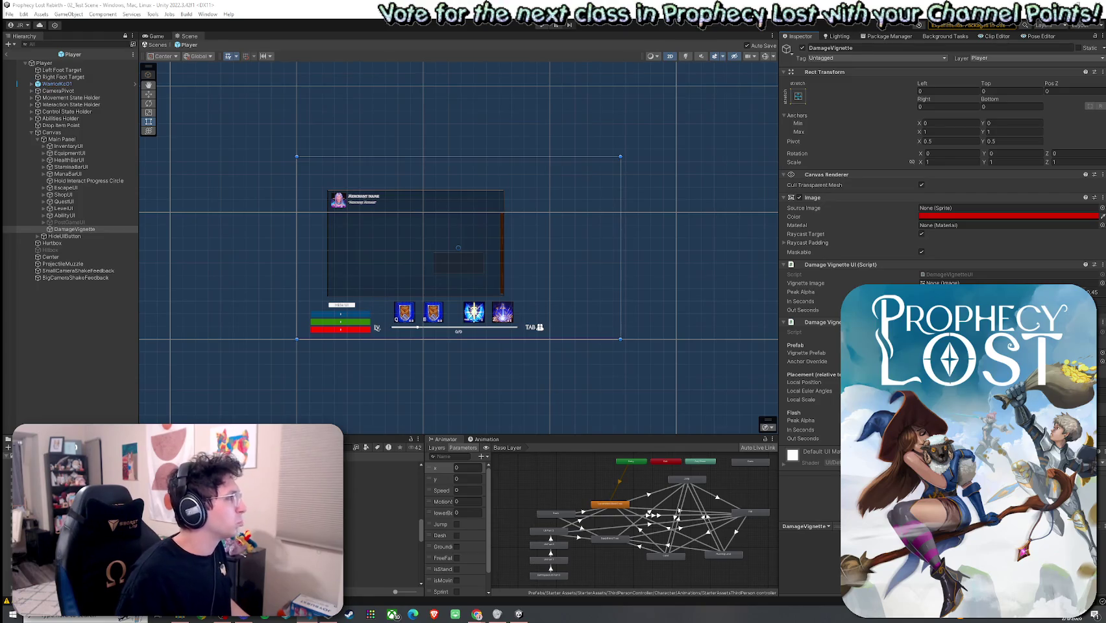
left_click(210, 22)
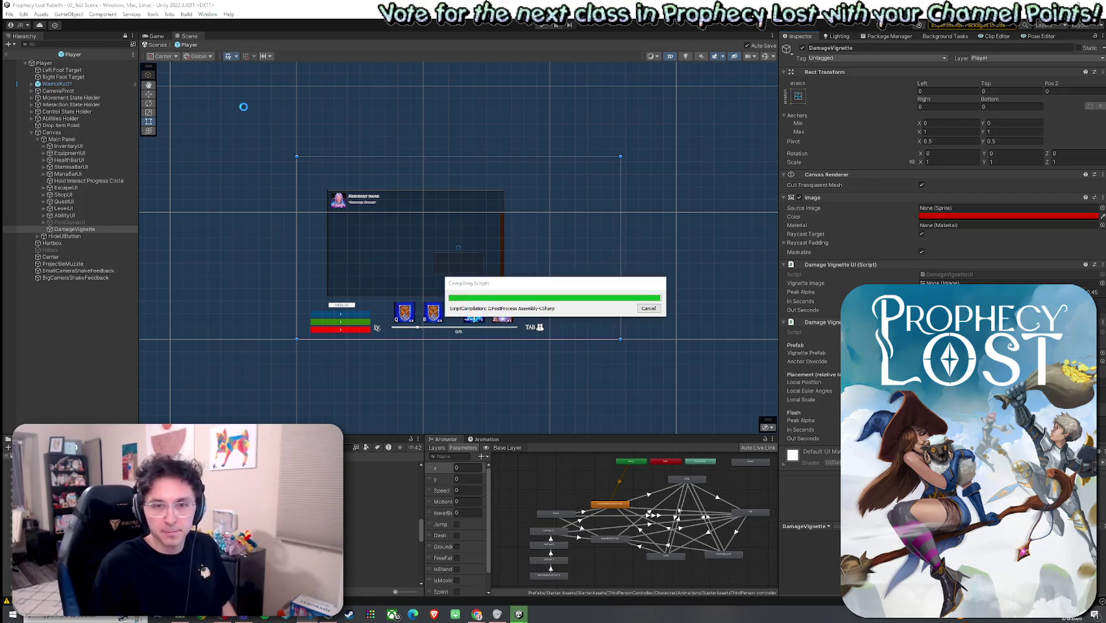